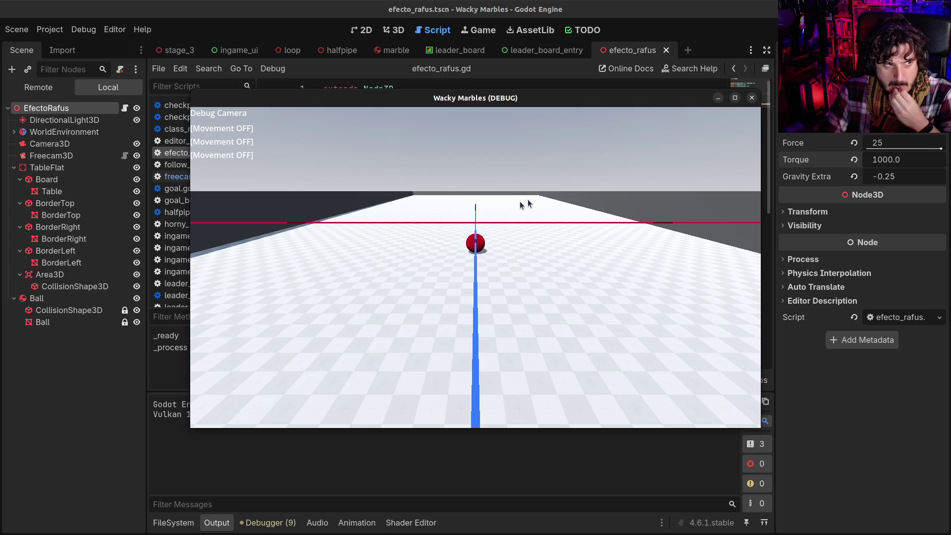
- Commit the new Torque value and test-run the marble scene once
click(752, 97)
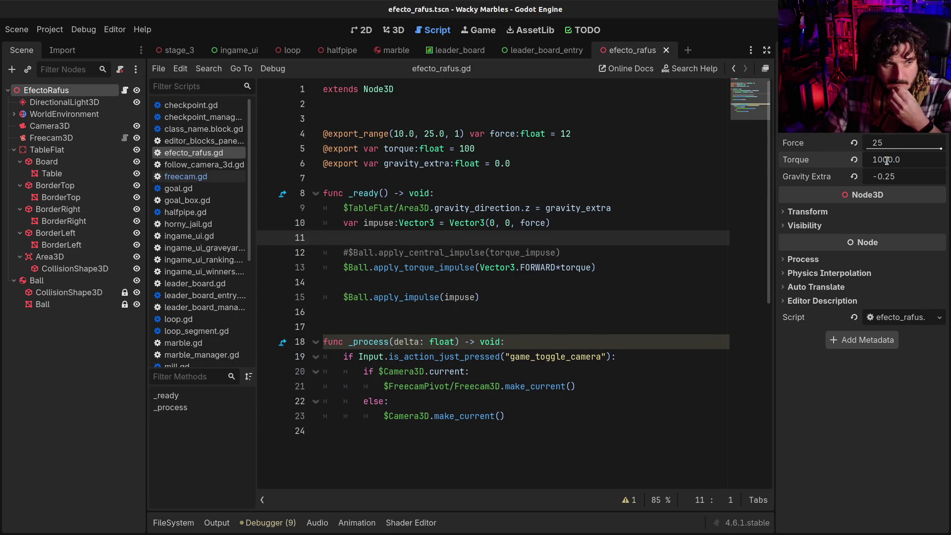
click(905, 159)
text(10000)
key(Return)
key(F6)
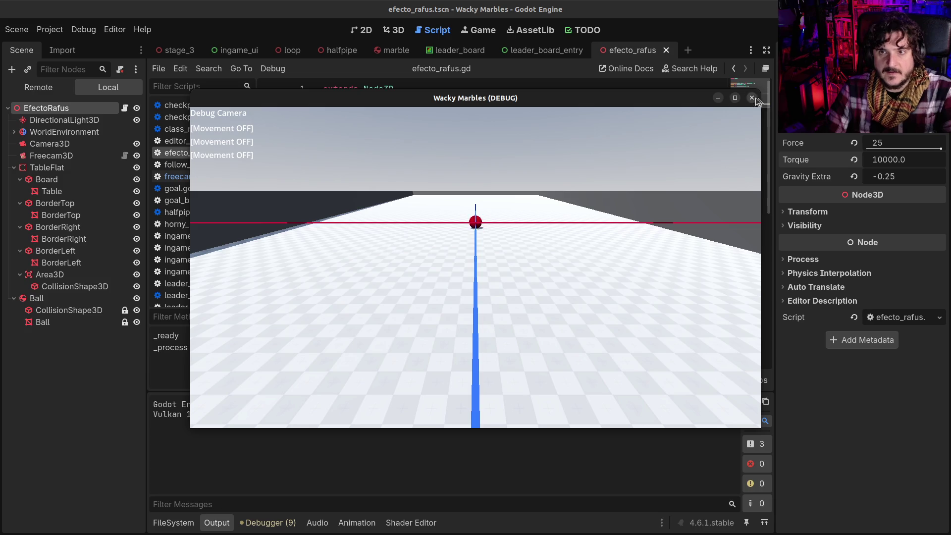
click(752, 98)
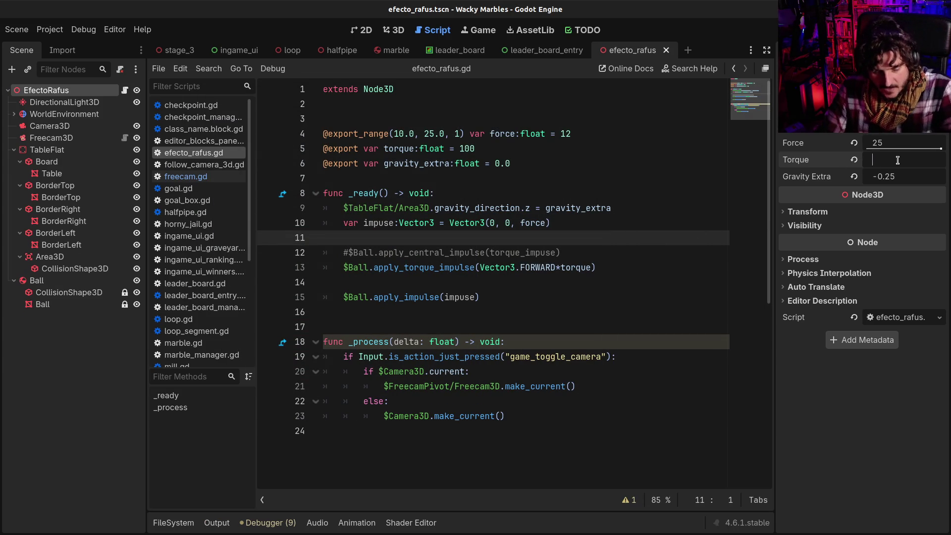
- Adjust Torque to 10000.0, test-run again, and return to line 15 of efecto_rafus.gd
click(897, 160)
text(100000)
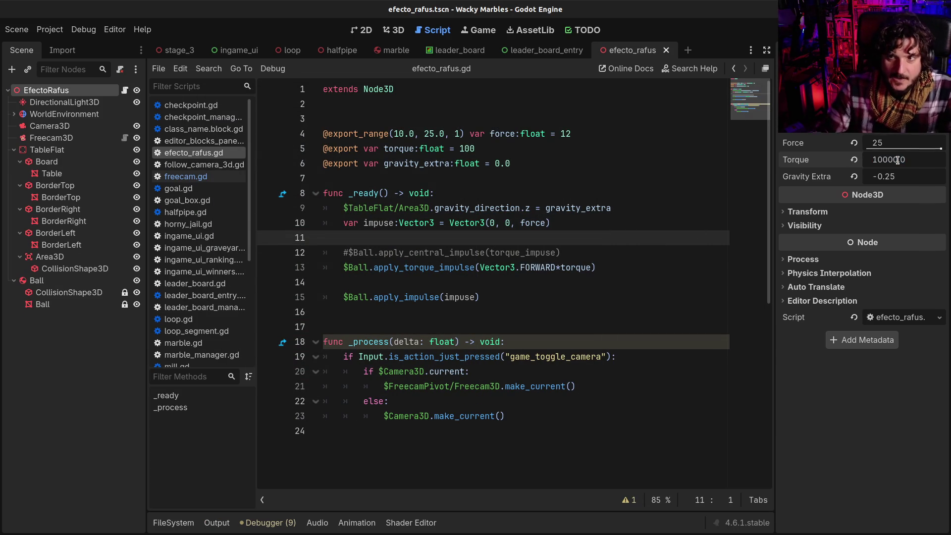
key(F6)
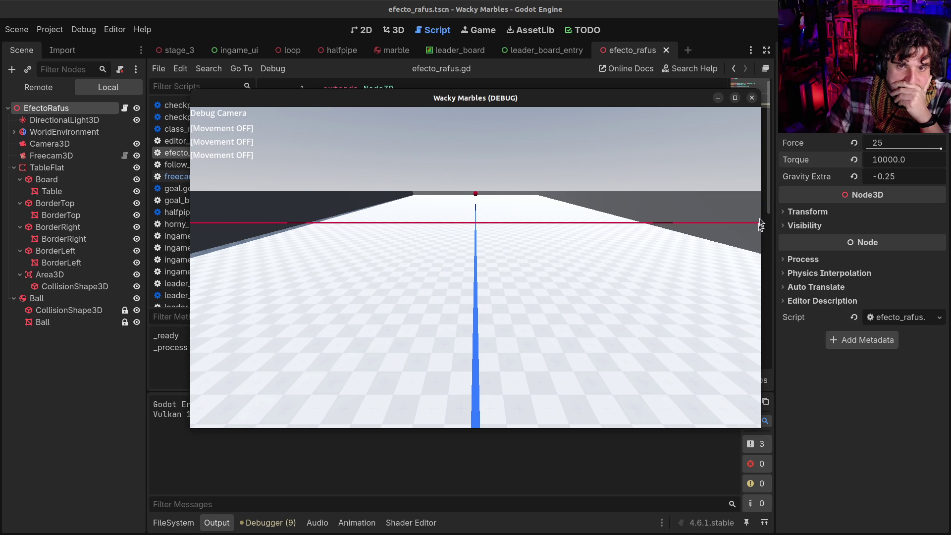
click(752, 98)
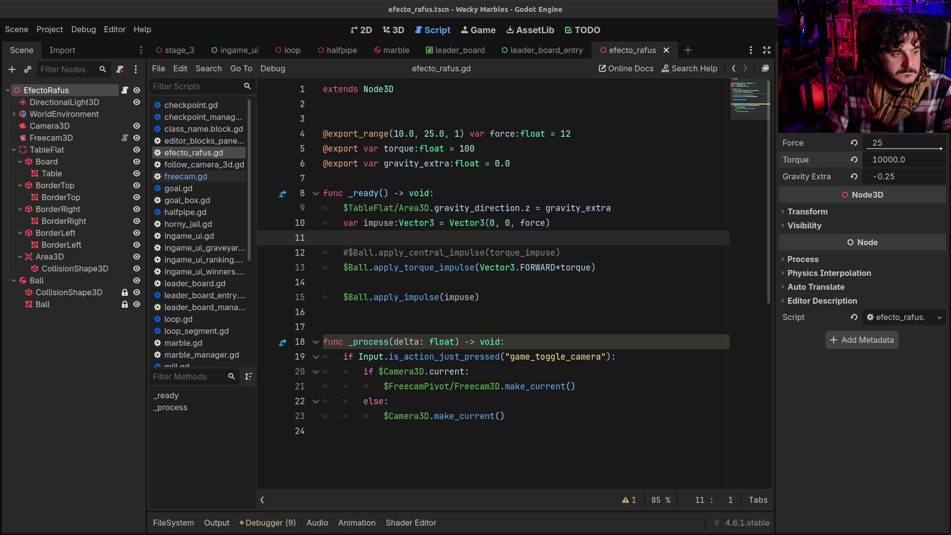
click(560, 357)
click(555, 297)
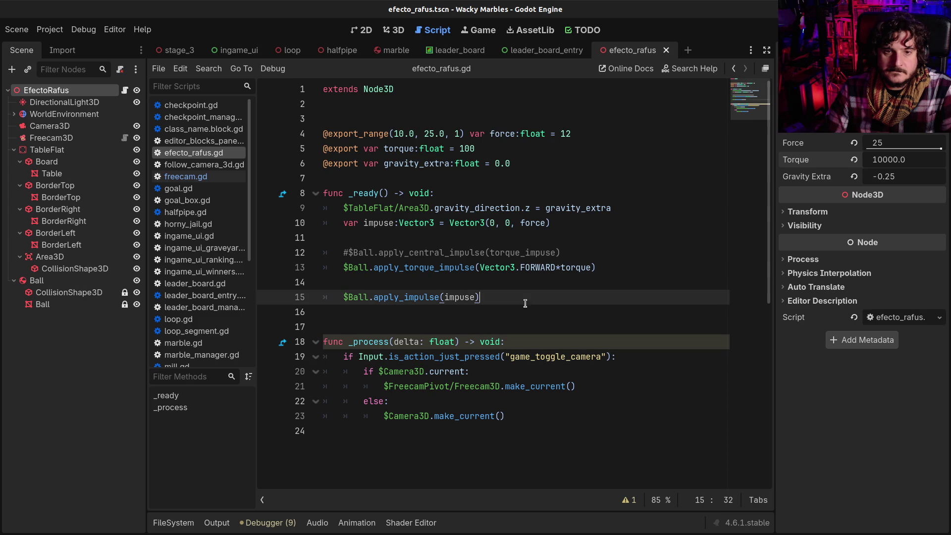
- Check the Vector3.FORWARD docs on script line 12, then select TableFlat to see its physics material
click(571, 248)
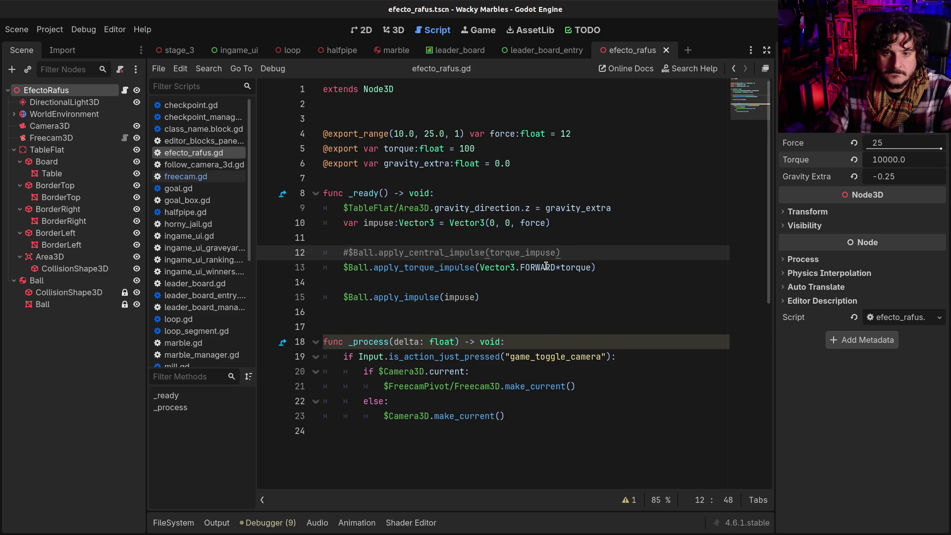
mouse_move(546, 266)
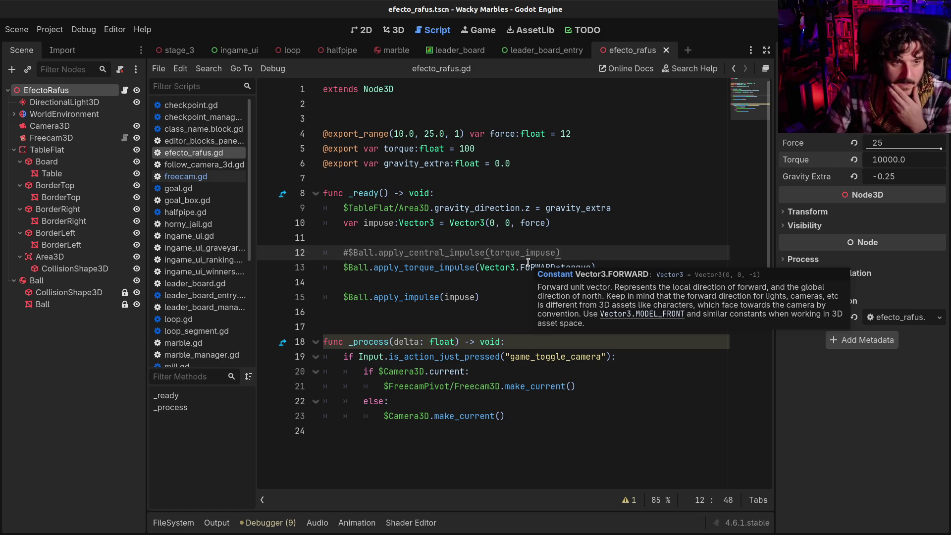
click(47, 150)
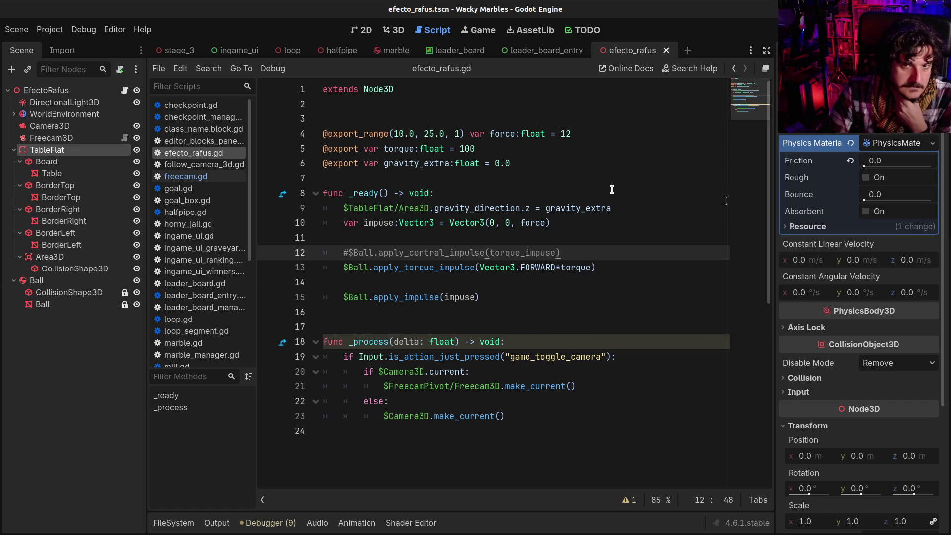
- Raise TableFlat's physics material Friction to 1.0, turn on Rough, and save the scene
mouse_move(871, 167)
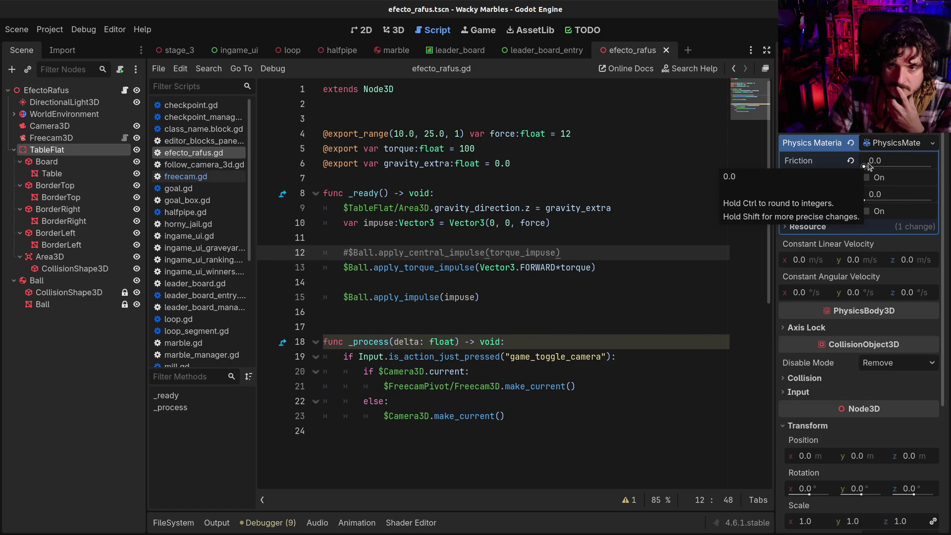
drag(871, 166, 931, 167)
click(866, 178)
key(ctrl+s)
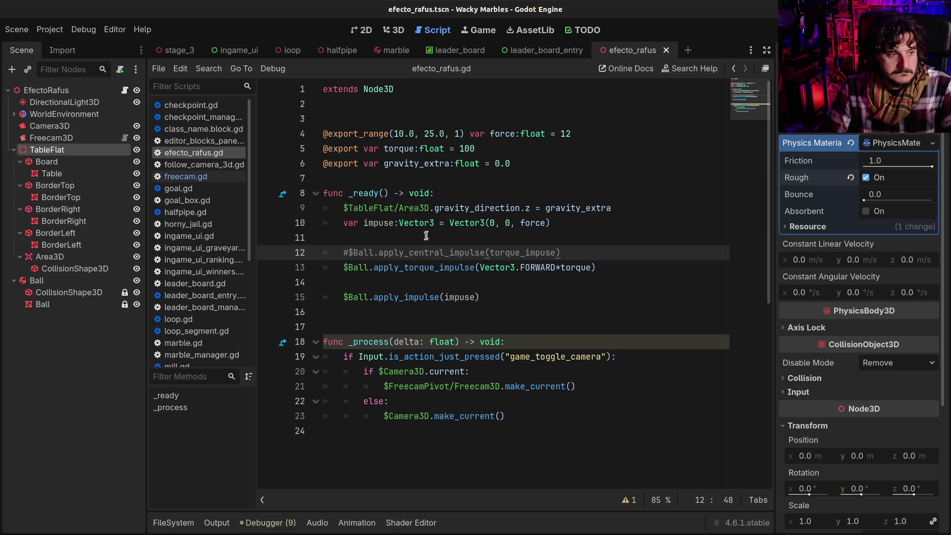
- Test-run the scene on the rougher table and return to script line 14
click(426, 236)
key(F6)
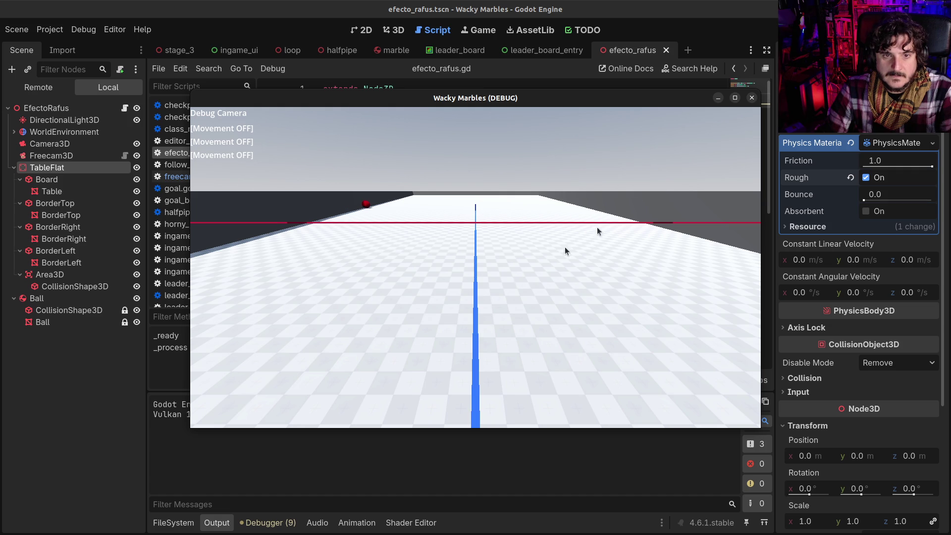
click(753, 98)
click(527, 282)
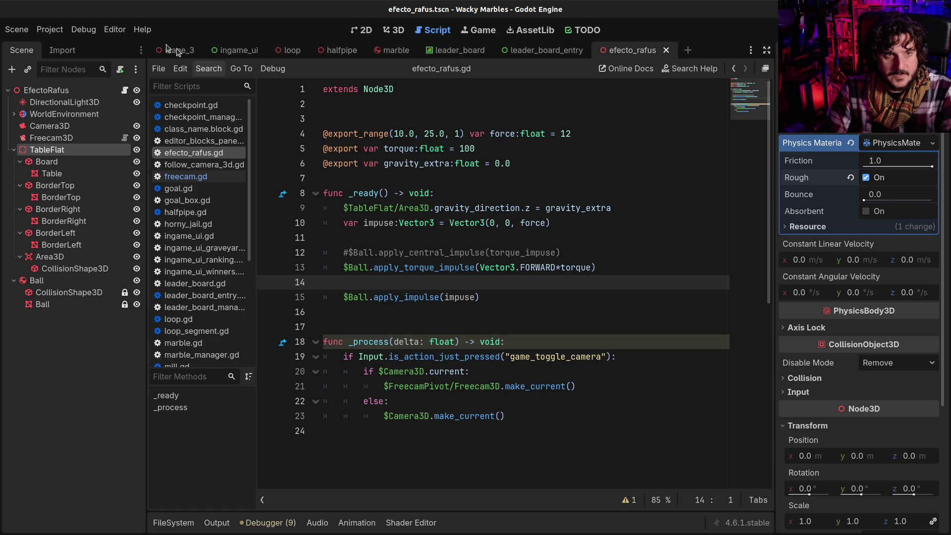
click(94, 33)
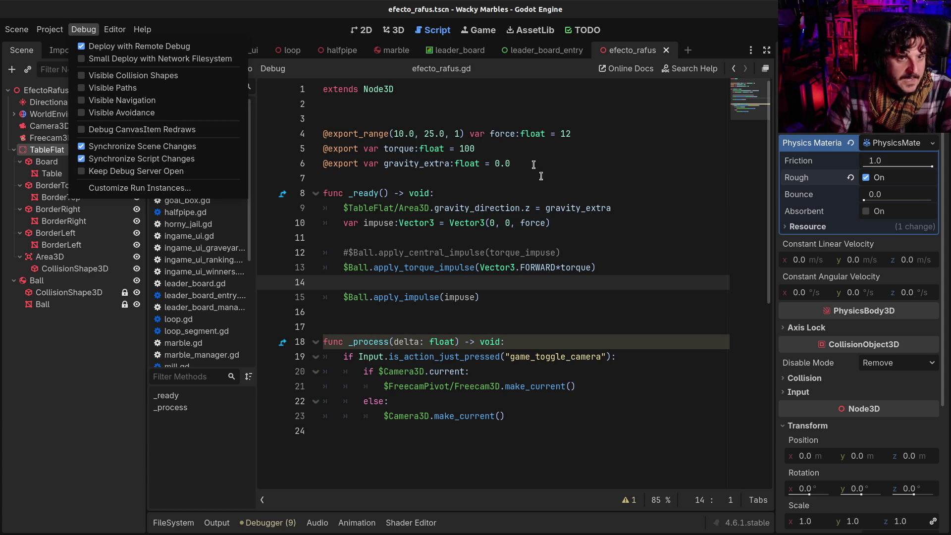
- Search the Asset Library for 'physics', then for 'gizmo'
click(595, 47)
click(548, 30)
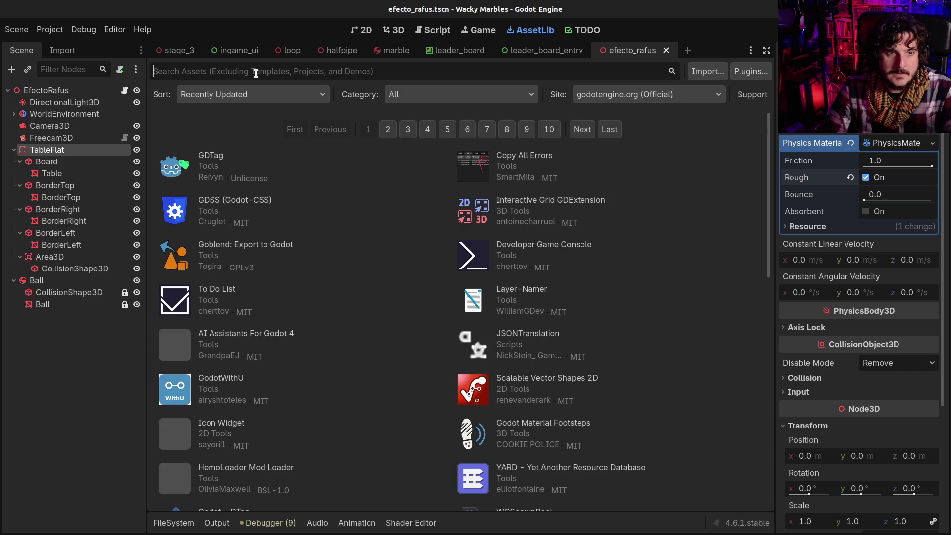
text(physi)
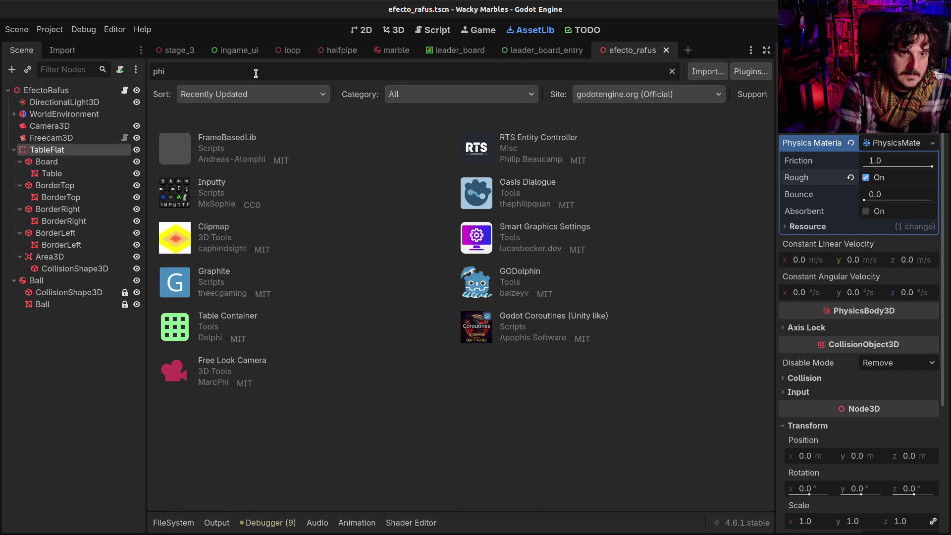
text(cs)
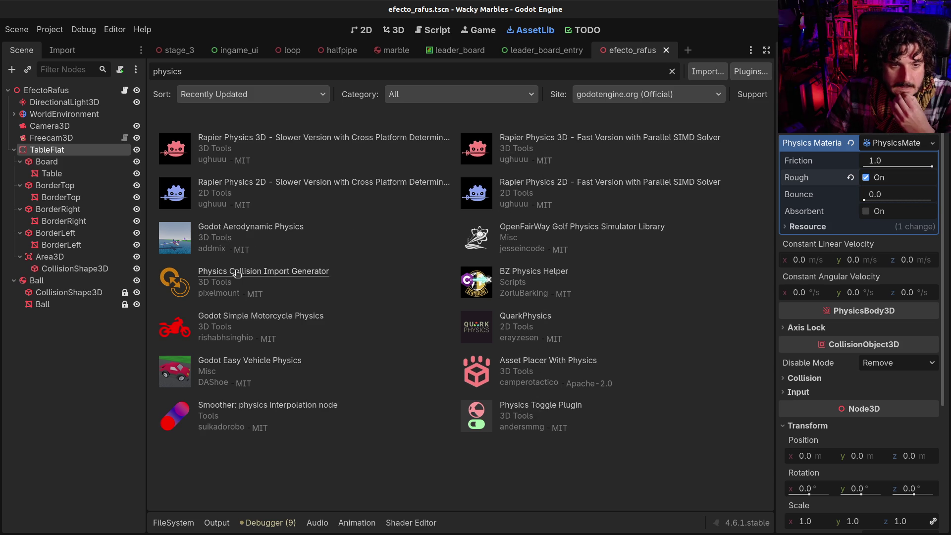
click(218, 77)
text(gizmo)
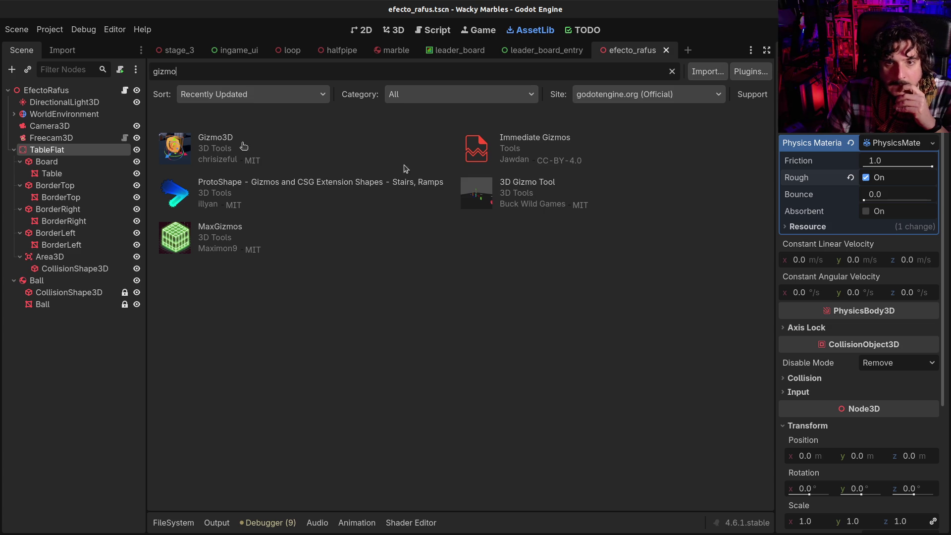
- Review the Gizmo3D, Immediate Gizmos, ProtoShape, 3D Gizmo Tool and MaxGizmos assets without downloading
click(220, 138)
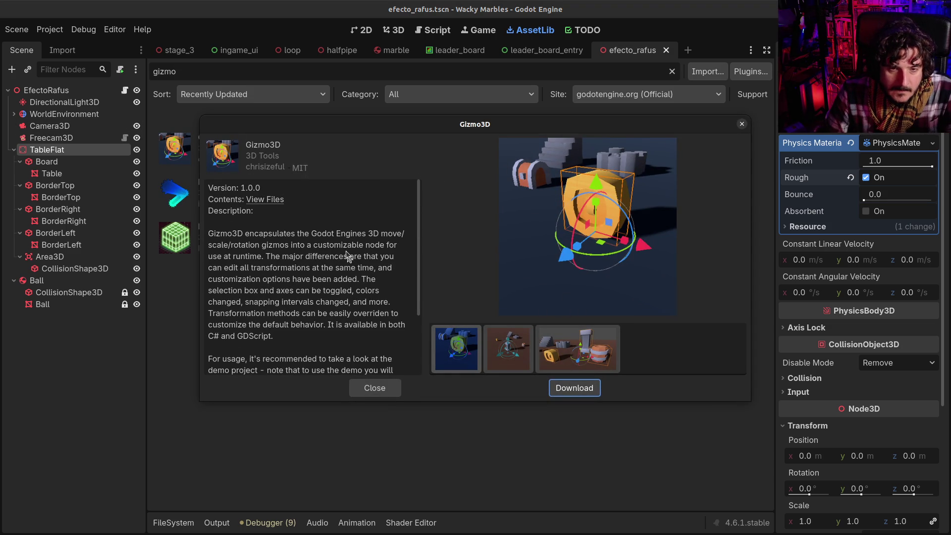
key(Escape)
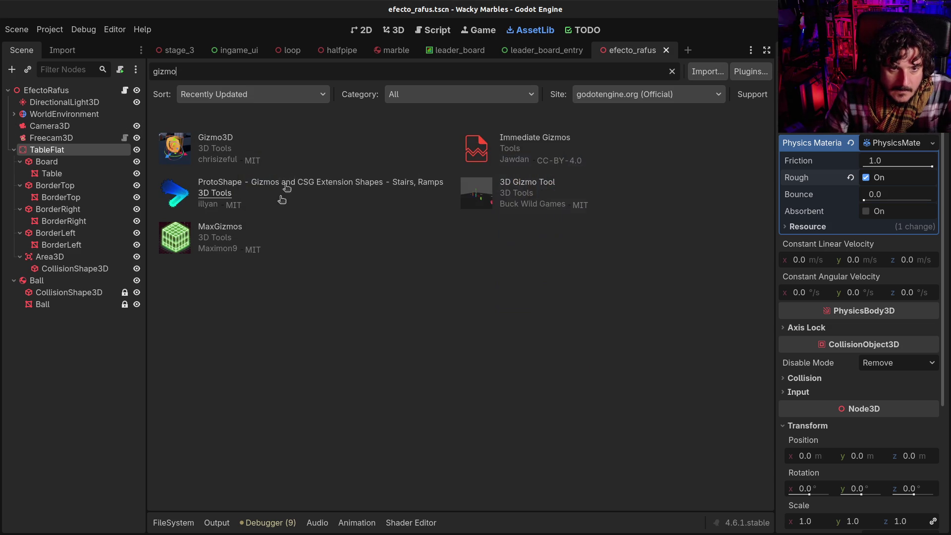
click(511, 142)
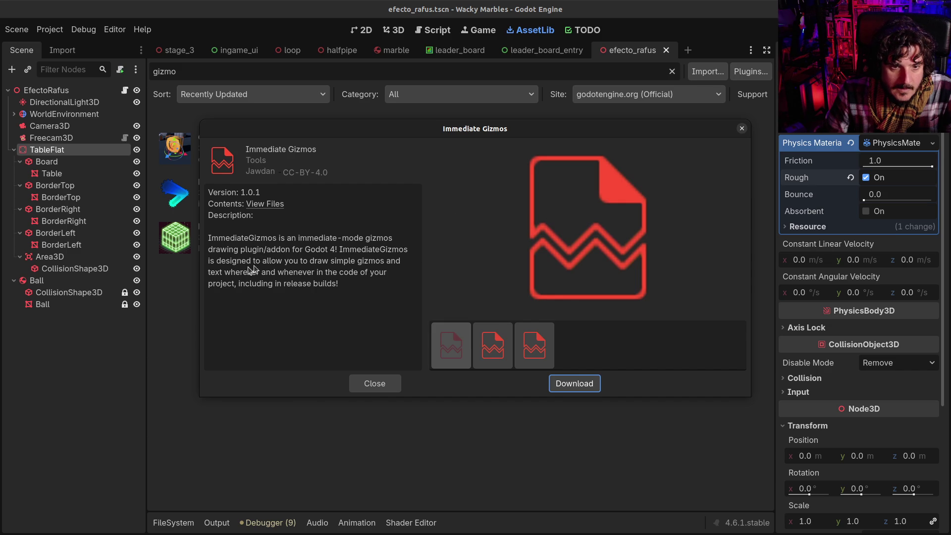
key(Escape)
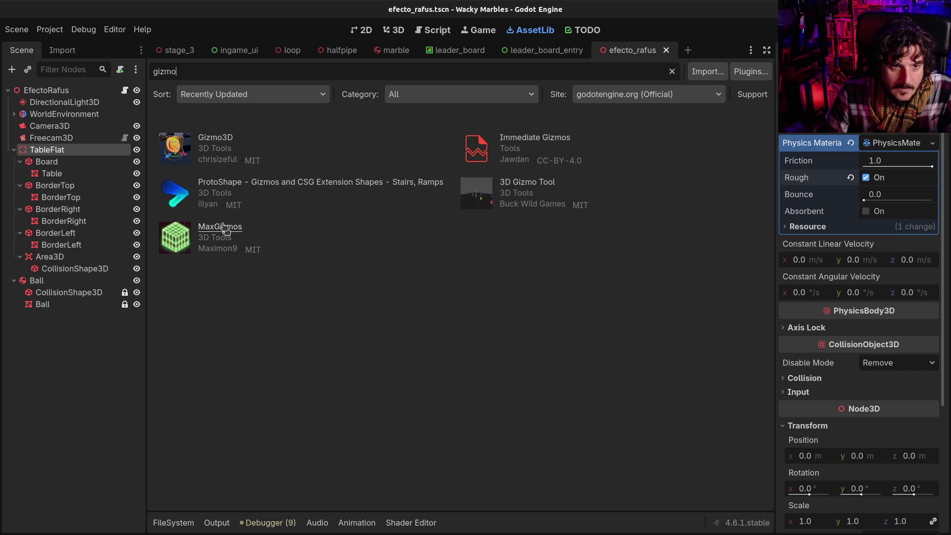
click(232, 186)
key(Escape)
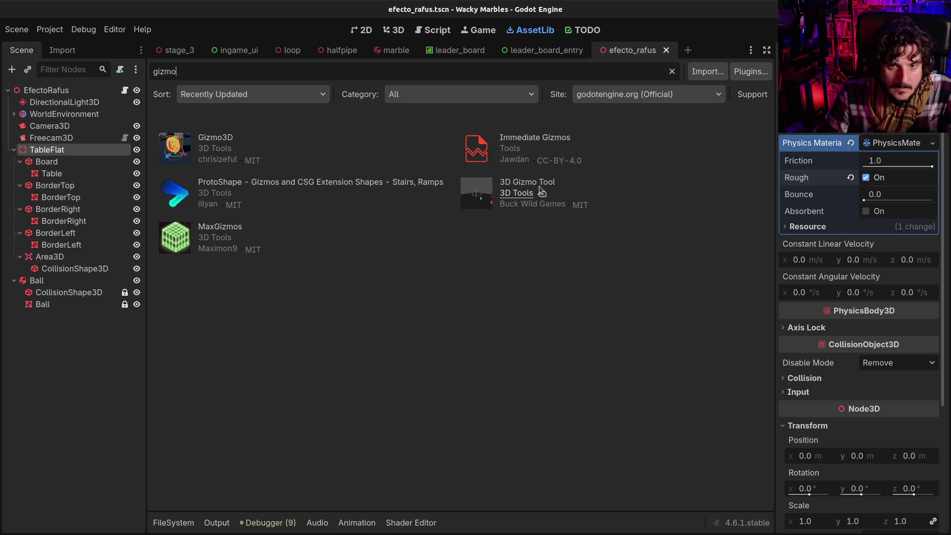
click(540, 181)
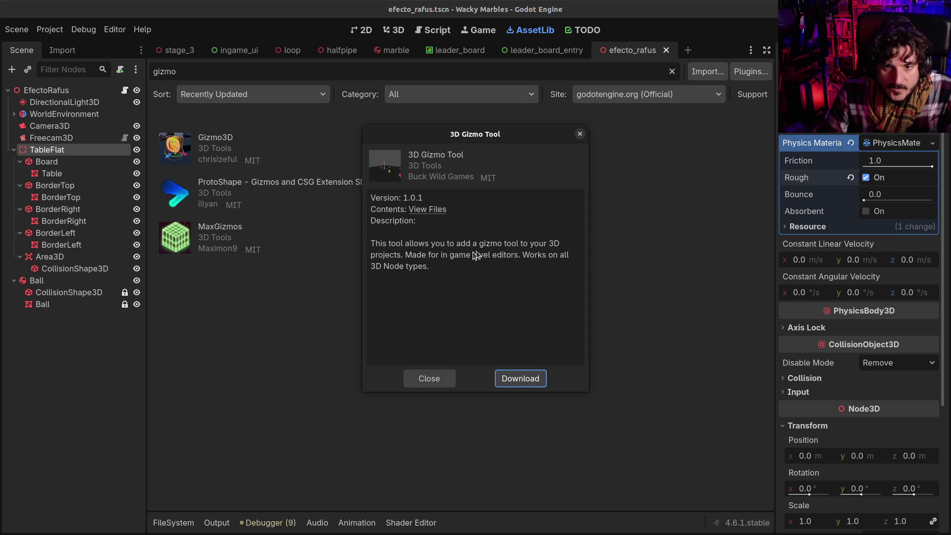
key(Escape)
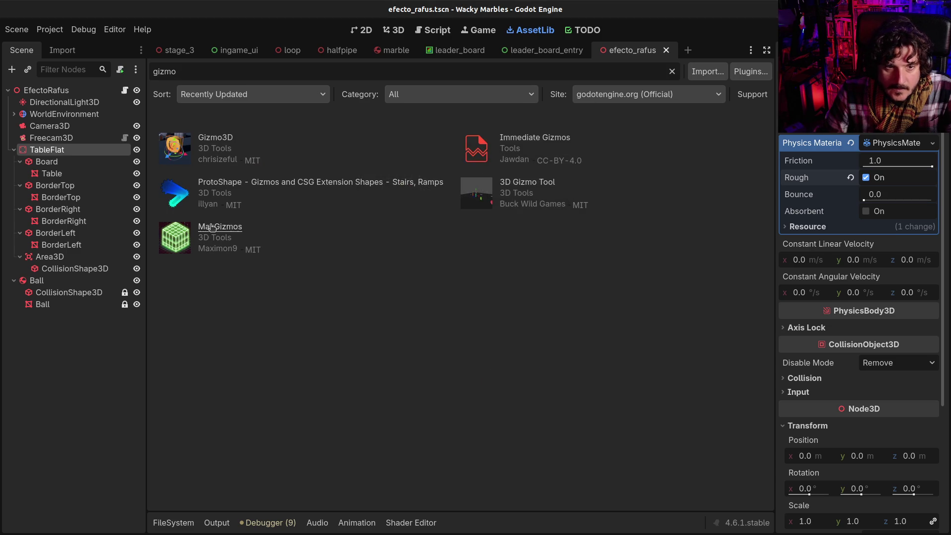
click(212, 229)
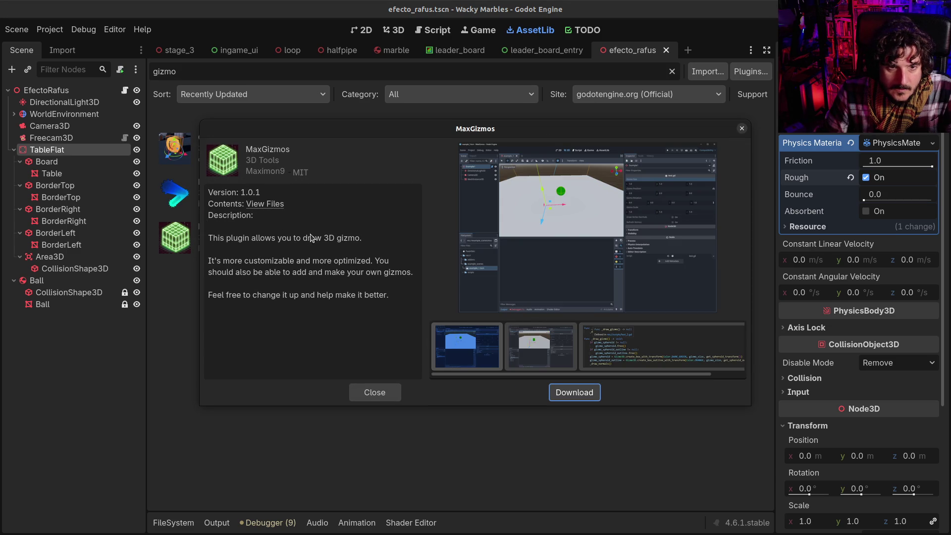
key(Escape)
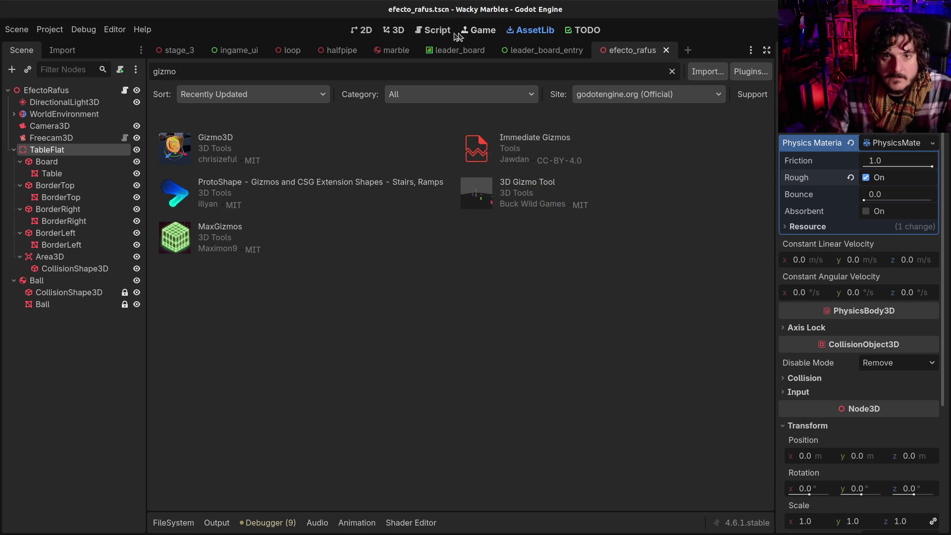
click(398, 31)
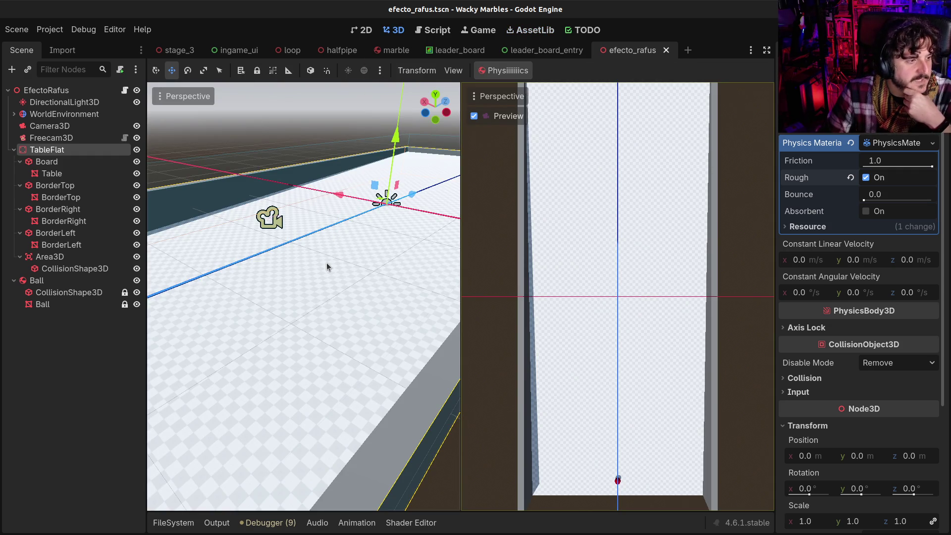
drag(362, 254, 406, 168)
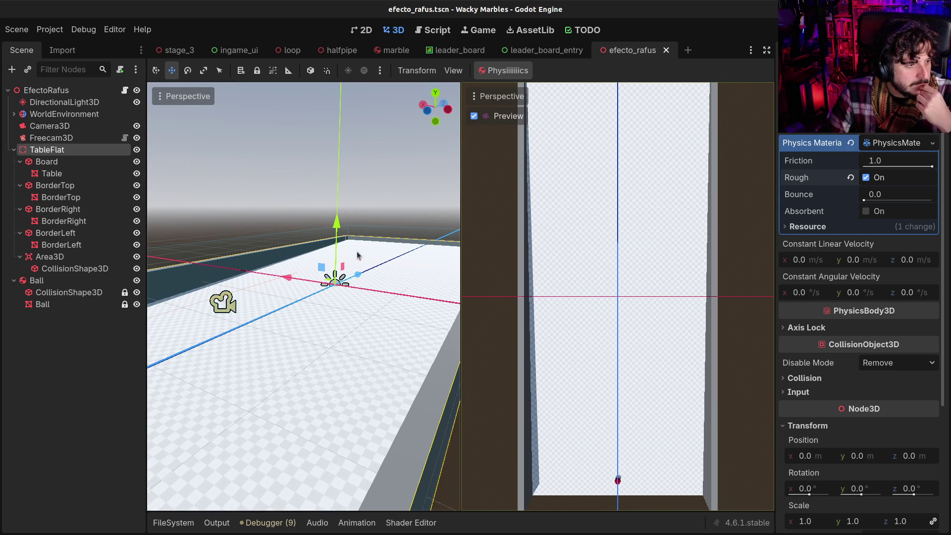
mouse_move(345, 286)
mouse_down()
mouse_move(346, 303)
mouse_move(355, 300)
mouse_move(348, 275)
mouse_up()
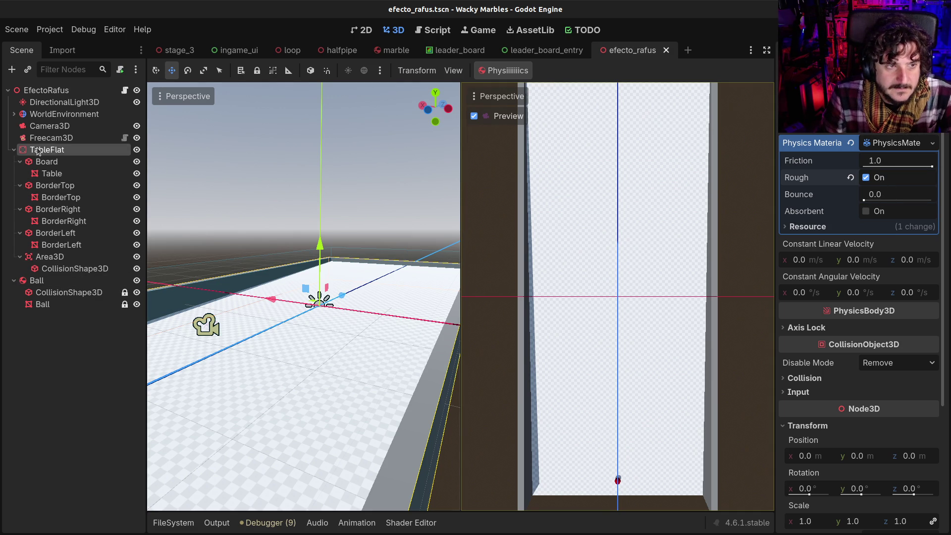
click(57, 280)
- Set EfectoRafus Torque to 100.0 and test-run the scene
click(46, 91)
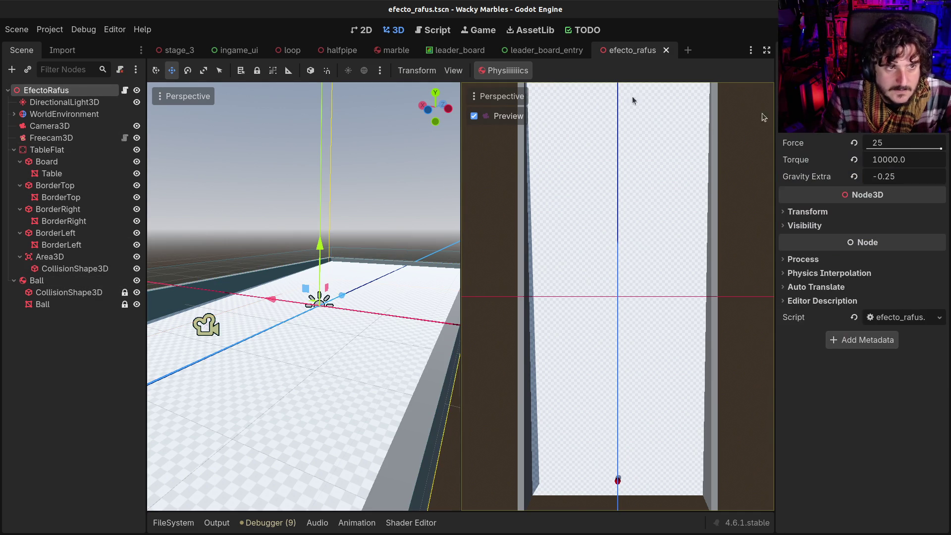
click(895, 160)
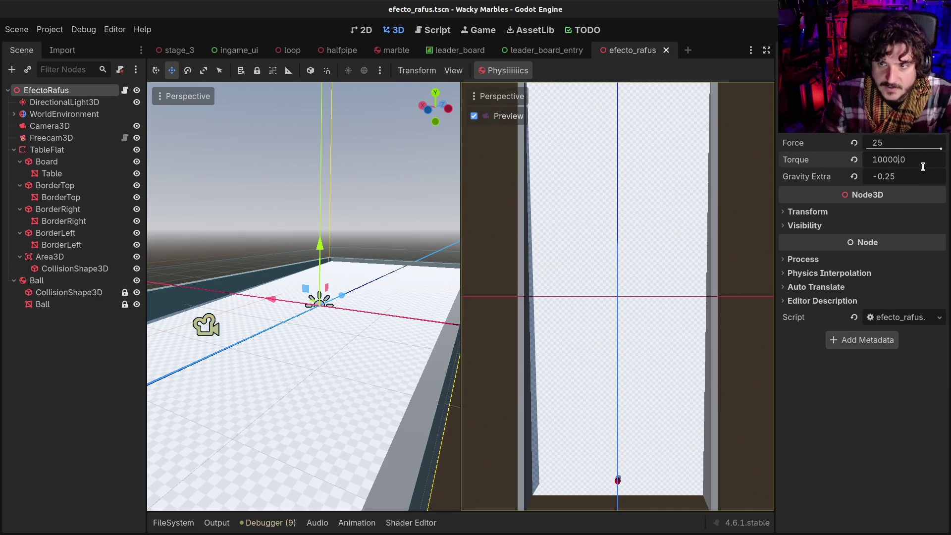
key(BackSpace)
key(Return)
key(F6)
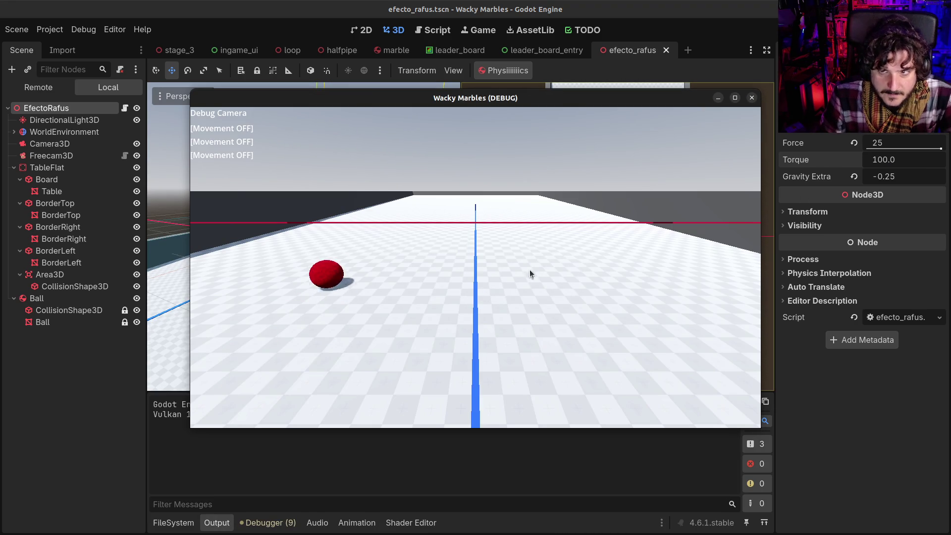
click(752, 97)
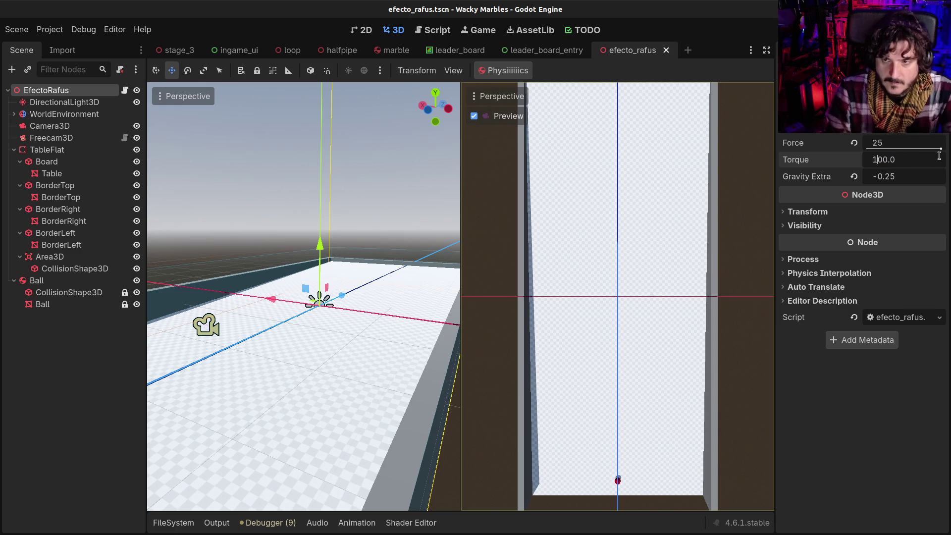
- Lower Torque to 1.0 and test-run the scene again
key(BackSpace)
key(Return)
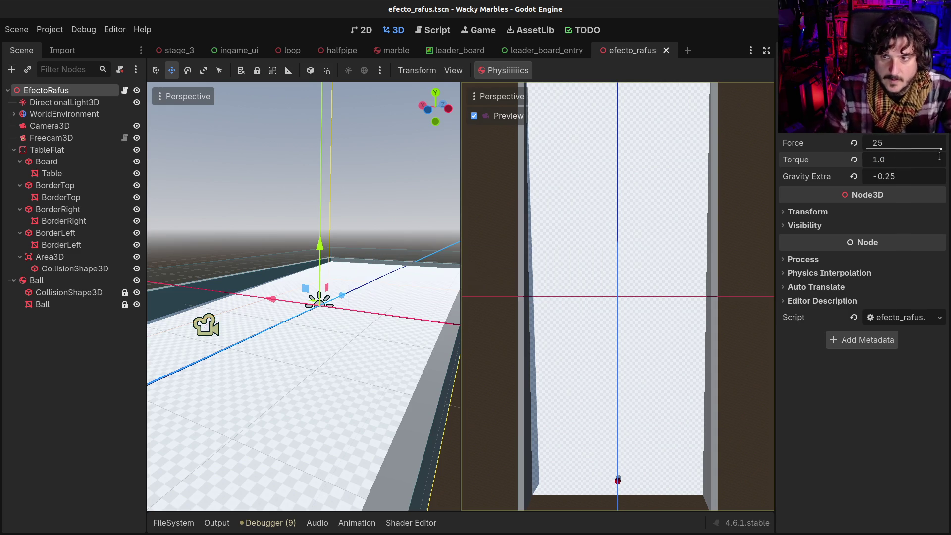
key(F6)
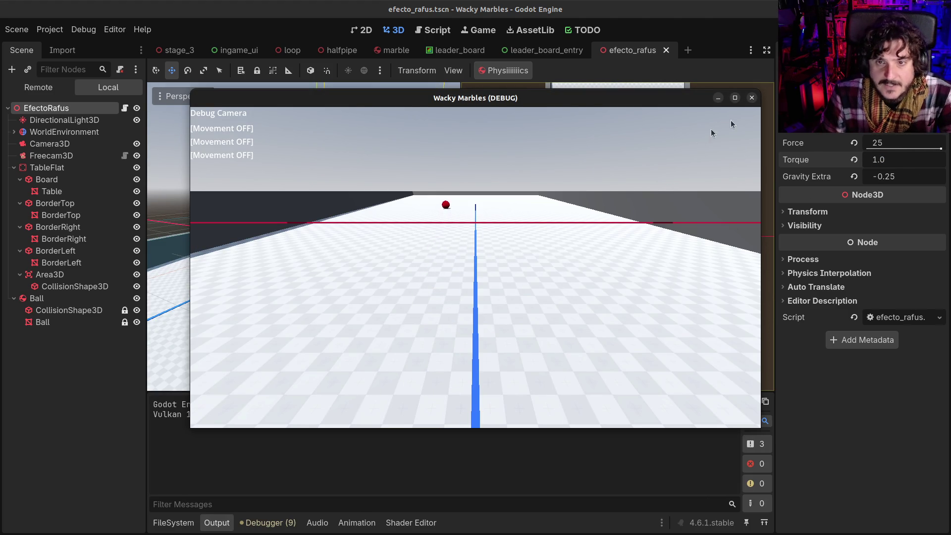
click(752, 97)
- Set Torque to 0.0, test-run without torque, and review the torque impulse line in efecto_rafus.gd
click(421, 30)
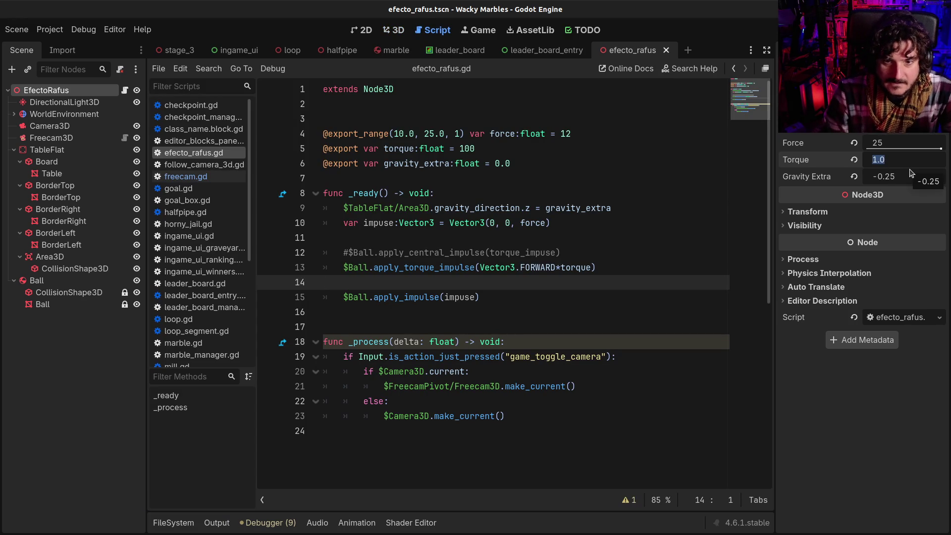
text(0)
key(Return)
key(F6)
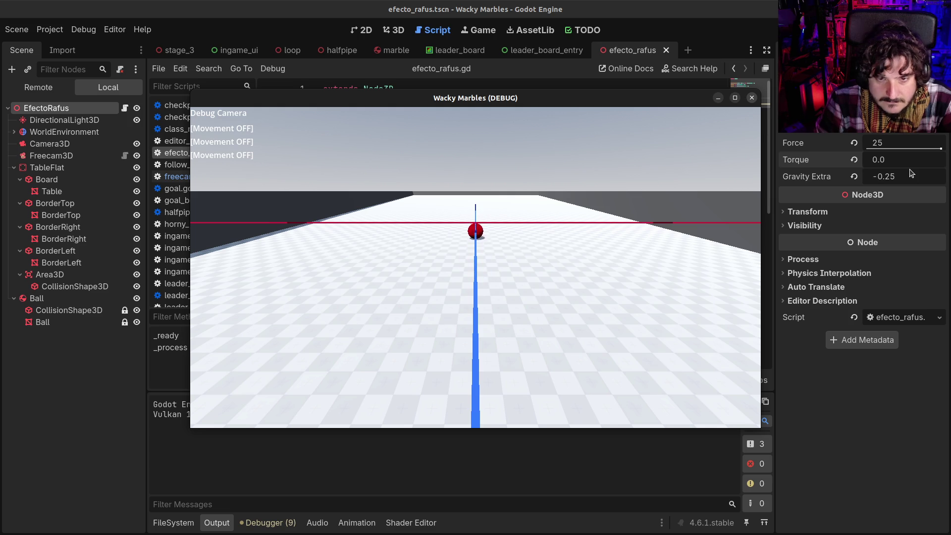
click(752, 98)
click(498, 269)
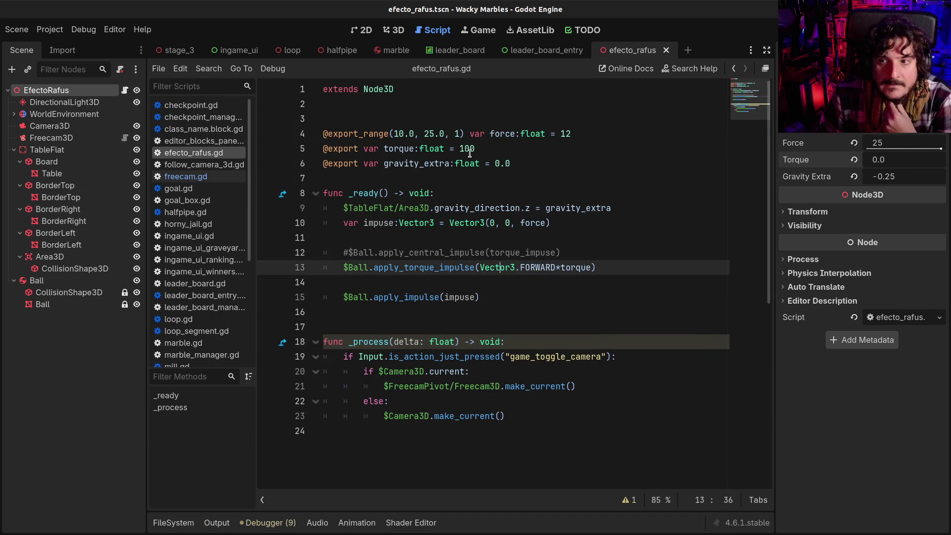
- Review the impulse and torque lines, then set Torque to 1.0 and test-run
click(452, 223)
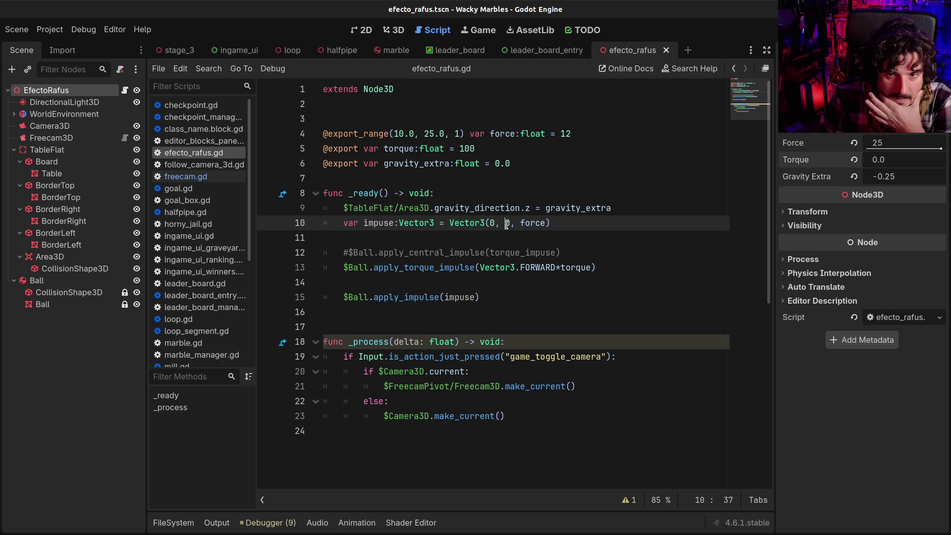
click(496, 269)
click(573, 268)
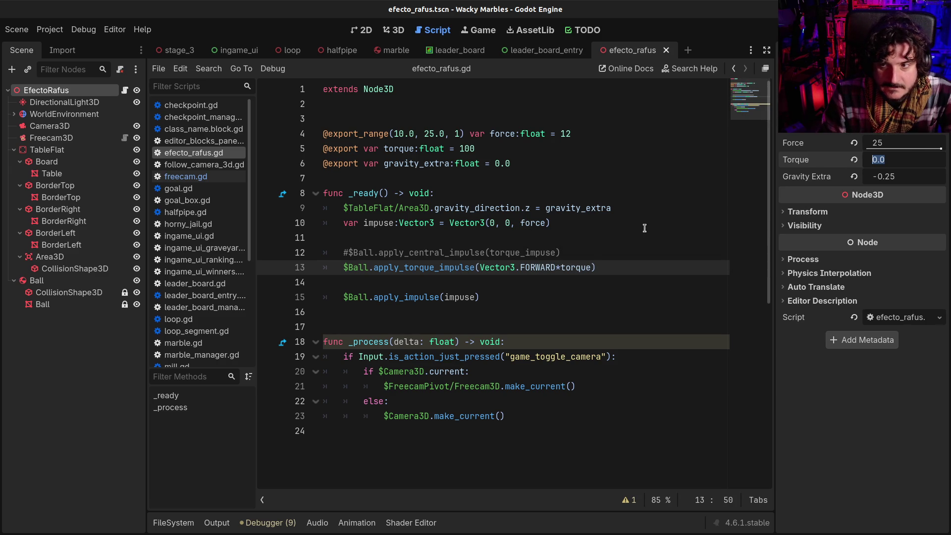
text(1)
key(Return)
key(F6)
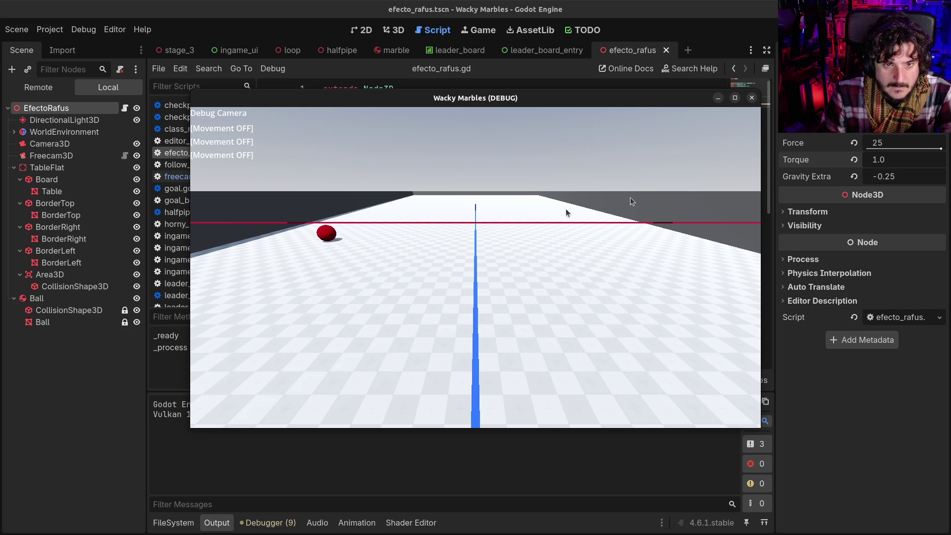
click(752, 100)
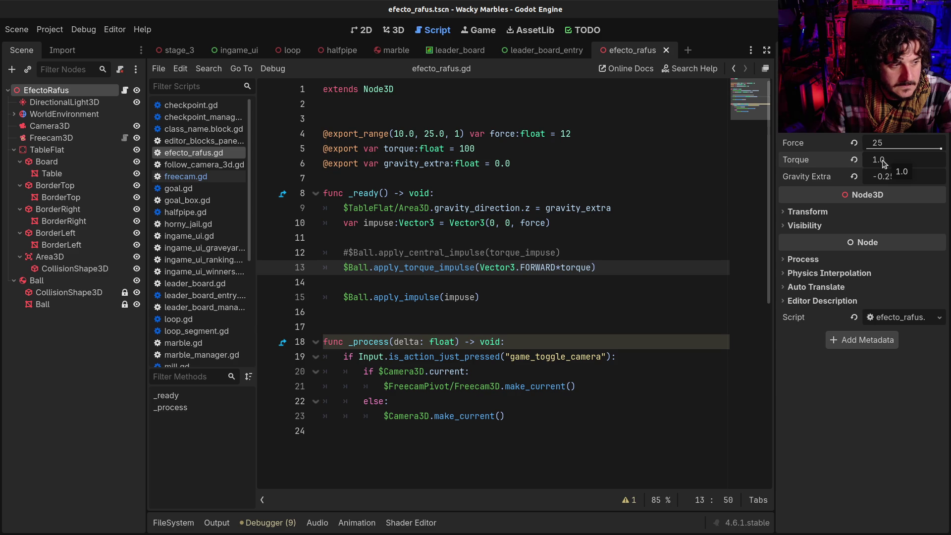
- Set Torque to 10.0, then save and test-run the scene again
click(876, 163)
text(10)
key(Return)
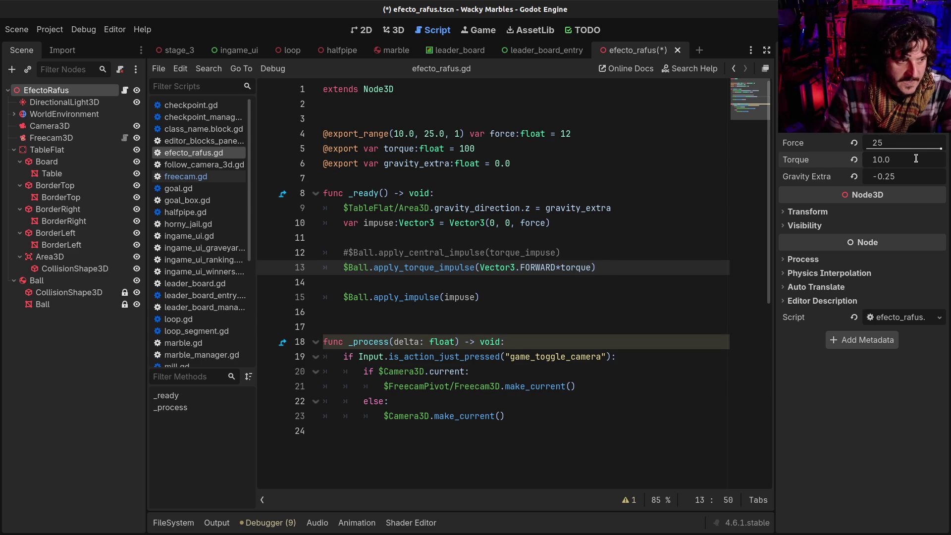
key(F6)
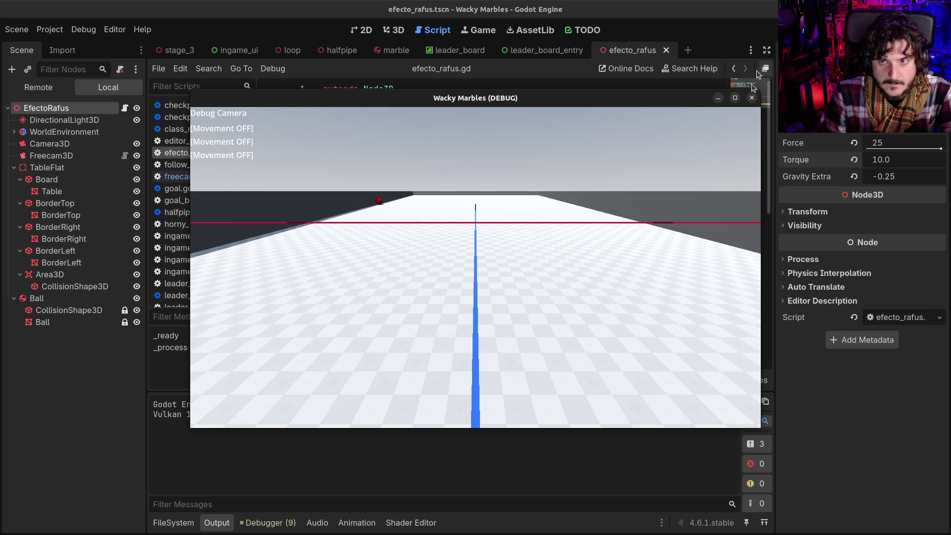
click(752, 98)
click(394, 30)
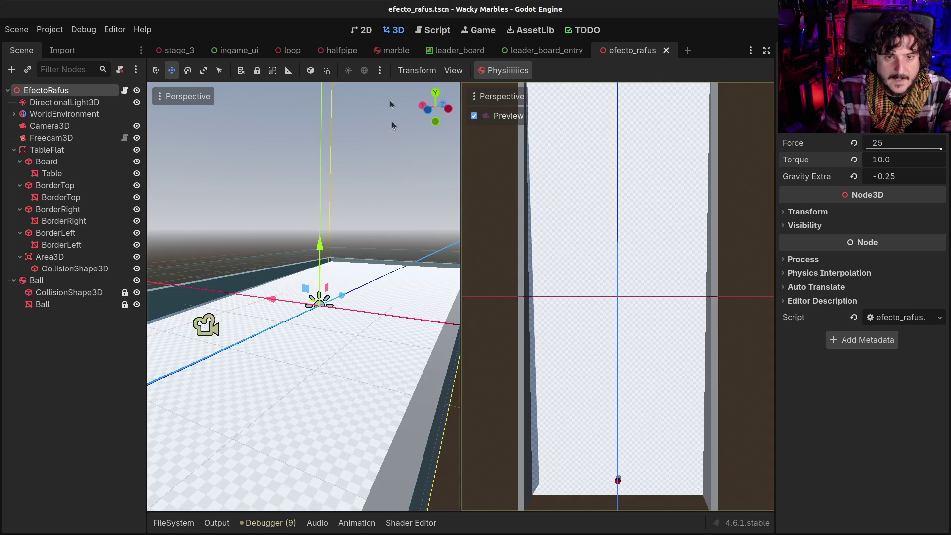
- View the whole table lengthwise and select Ball together with Freecam3D
scroll(349, 309, down, 5)
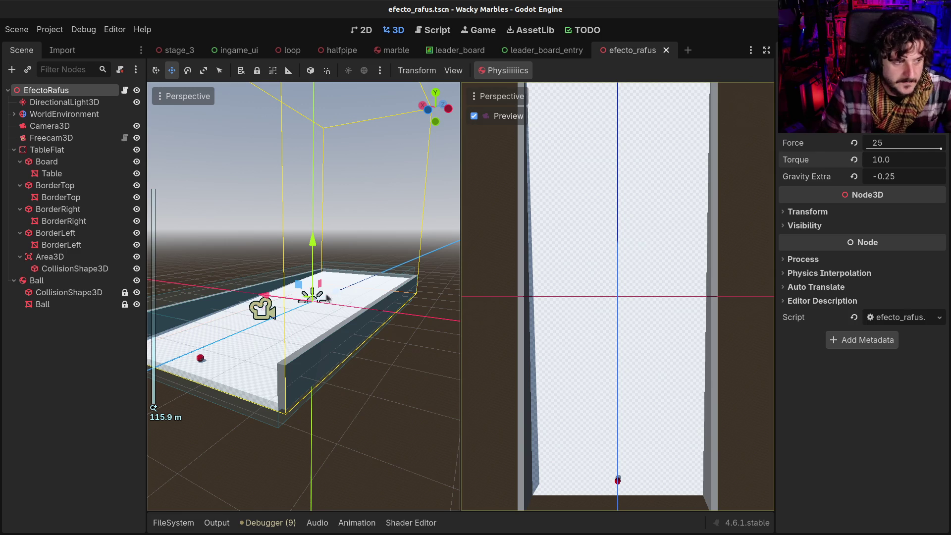
mouse_move(327, 297)
mouse_down()
mouse_move(317, 337)
mouse_move(297, 321)
mouse_move(366, 312)
mouse_up()
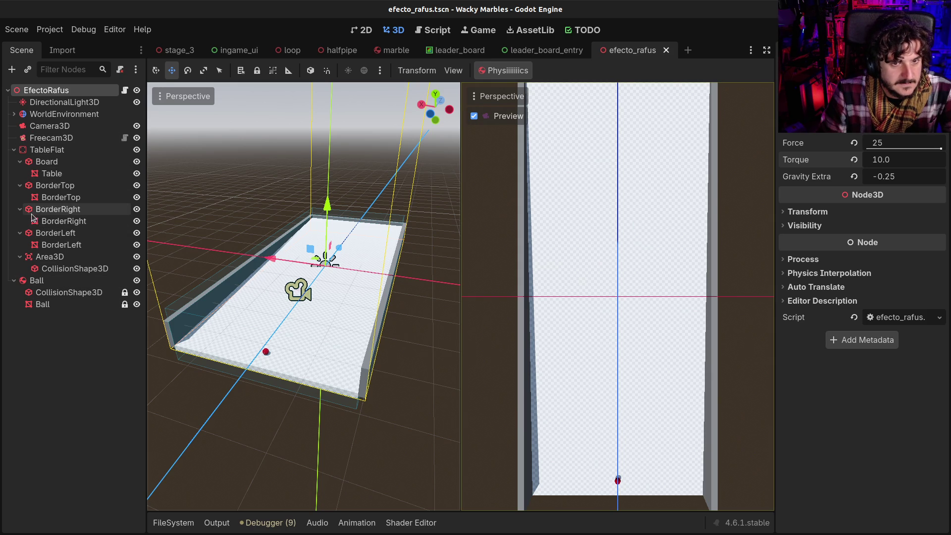
click(39, 280)
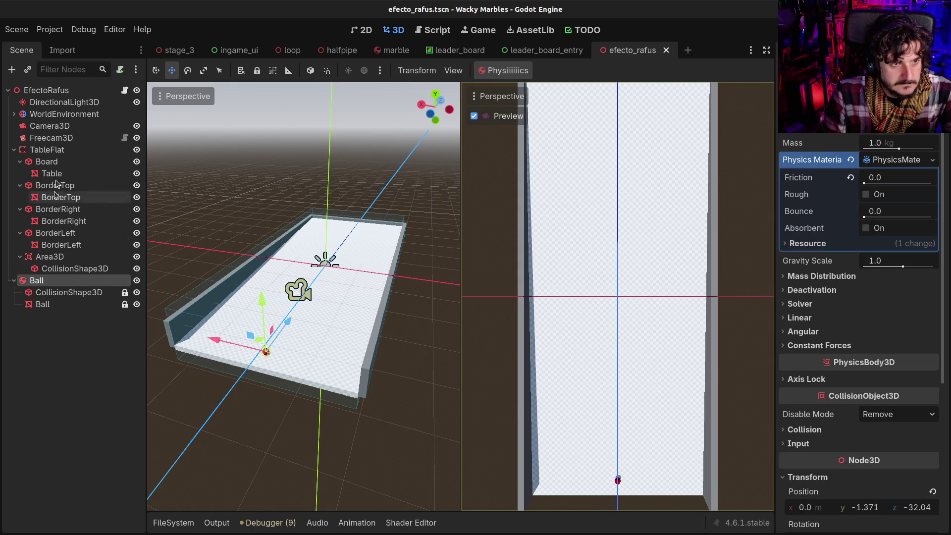
ctrl+click(50, 126)
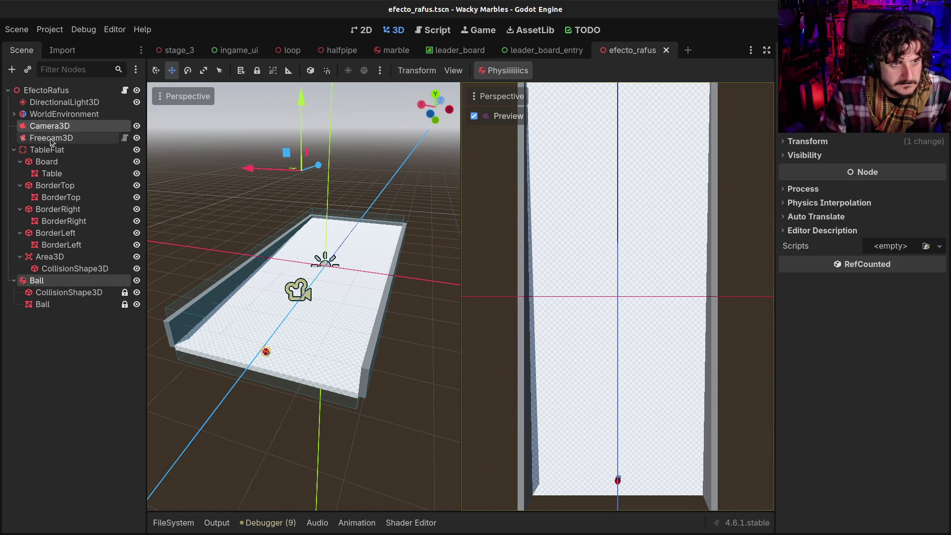
ctrl+click(50, 126)
ctrl+click(51, 137)
- Move Ball and Freecam3D about 8.5 m along X, then save and test-run
drag(237, 307, 281, 320)
key(F6)
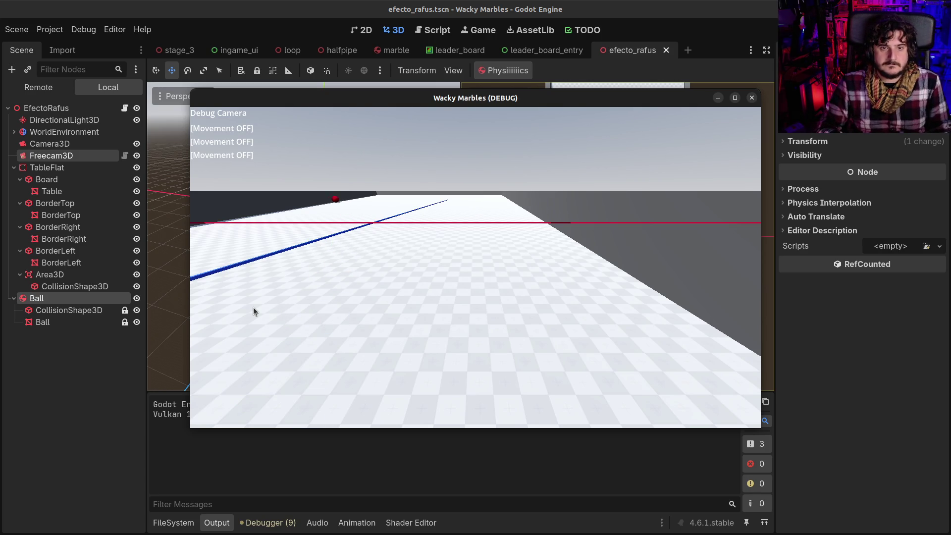
click(752, 98)
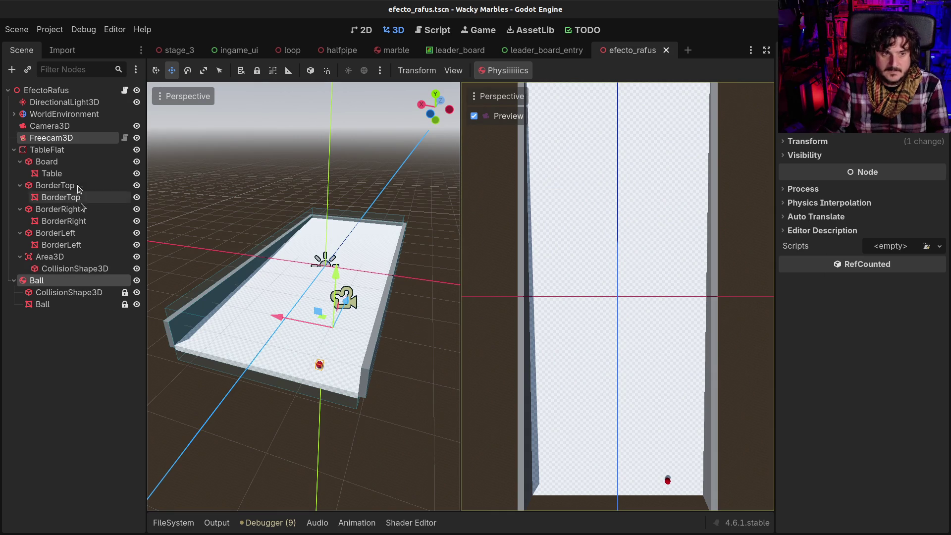
- Set EfectoRafus Torque to 2.0, save, and test-run the scene
click(47, 90)
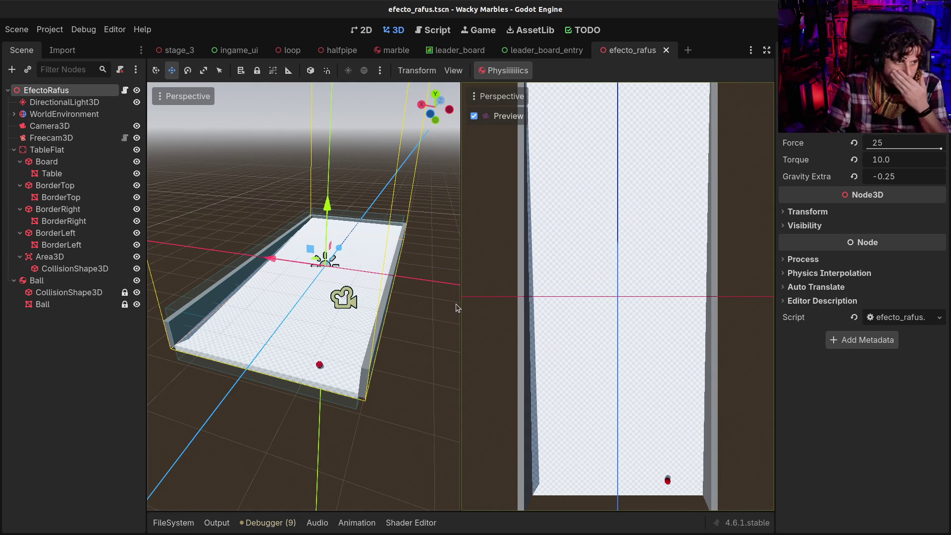
click(893, 160)
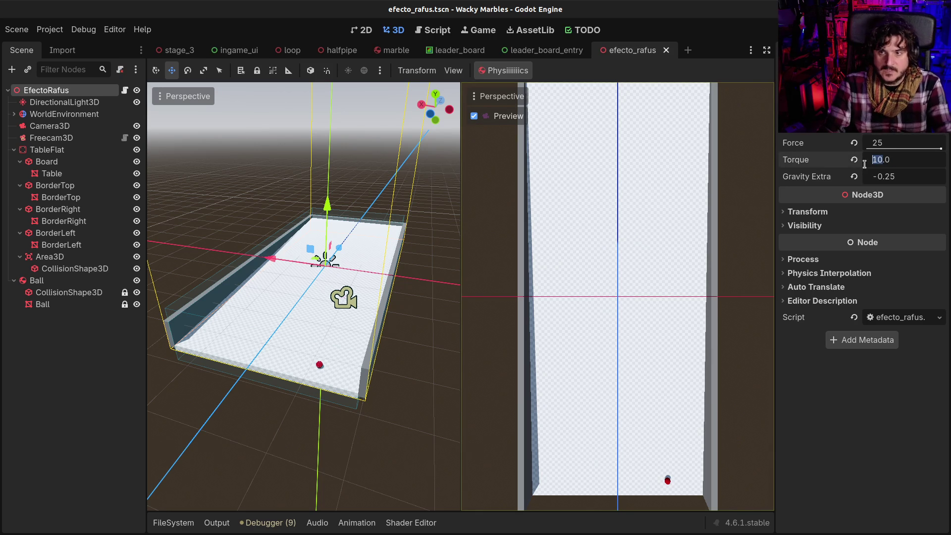
text(2)
key(Return)
key(ctrl+s)
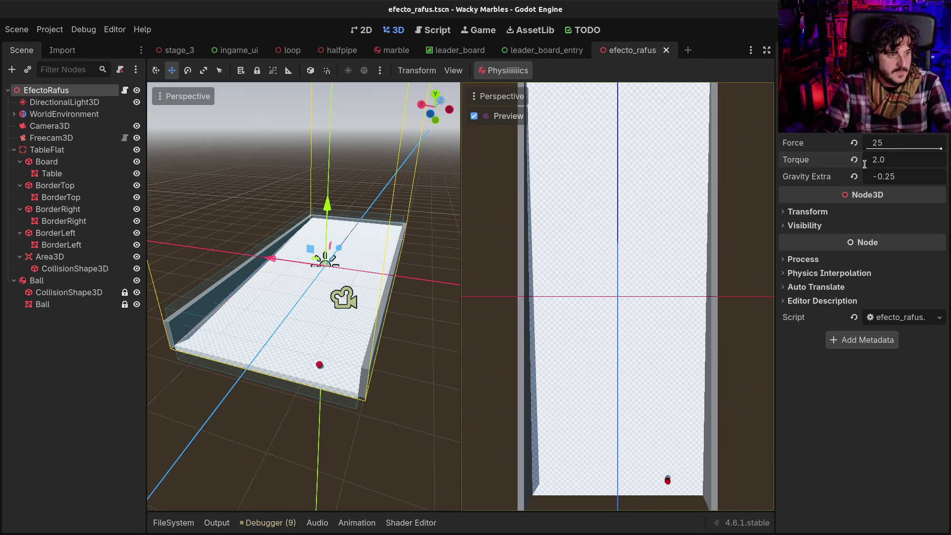
key(F6)
click(427, 319)
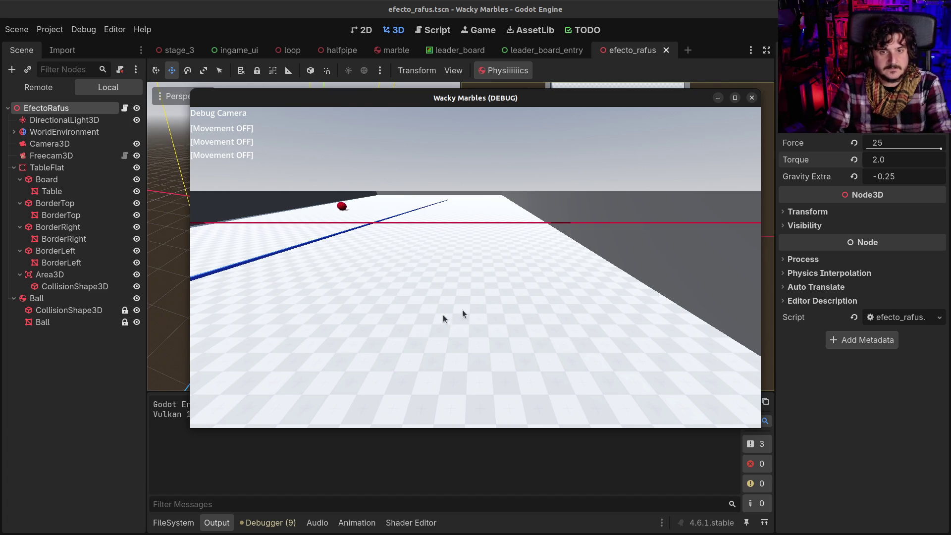
- Change Torque to 1.5 and test-run the scene twice
click(900, 159)
text(1.5)
key(Return)
key(F8)
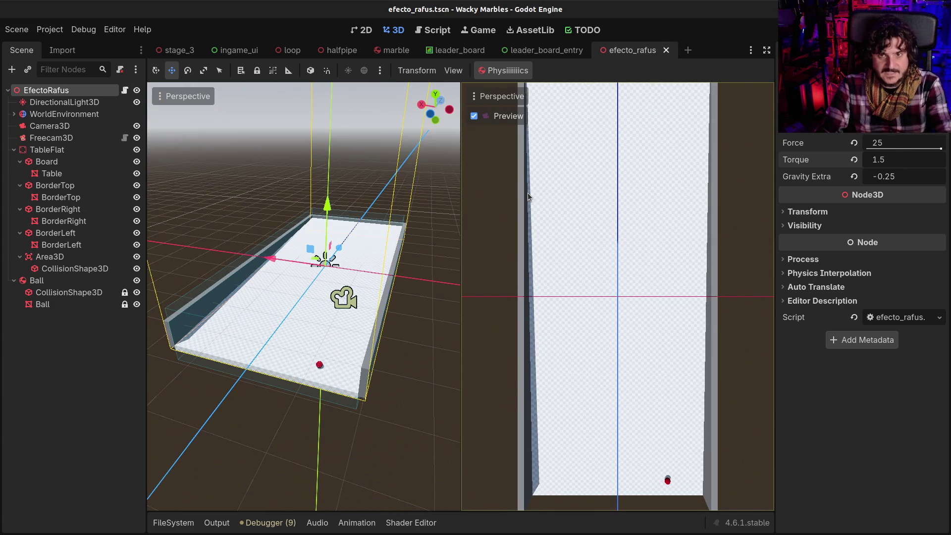
key(F6)
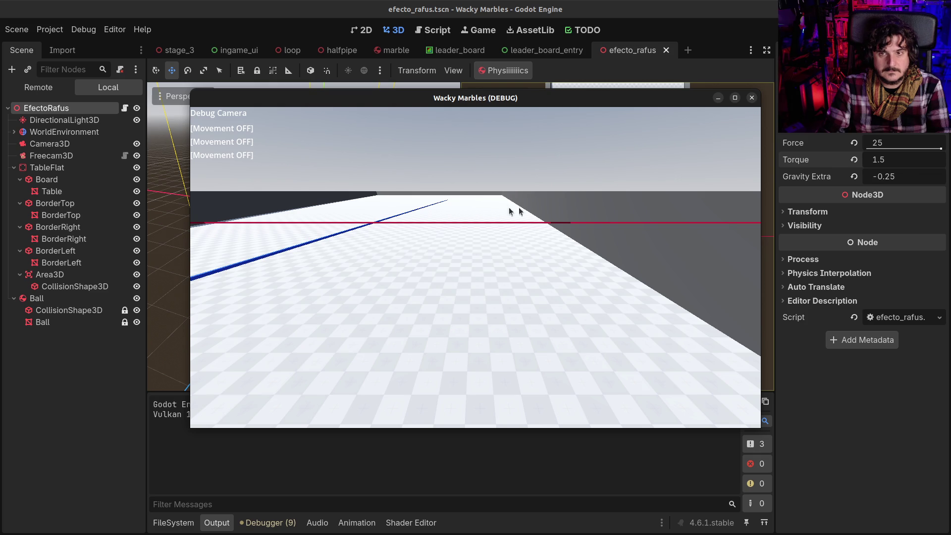
click(751, 99)
key(F6)
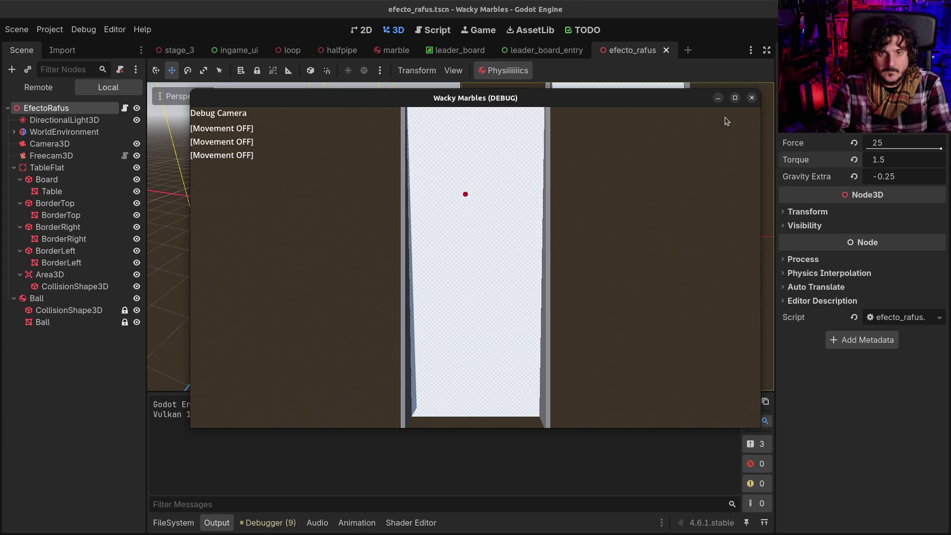
click(752, 98)
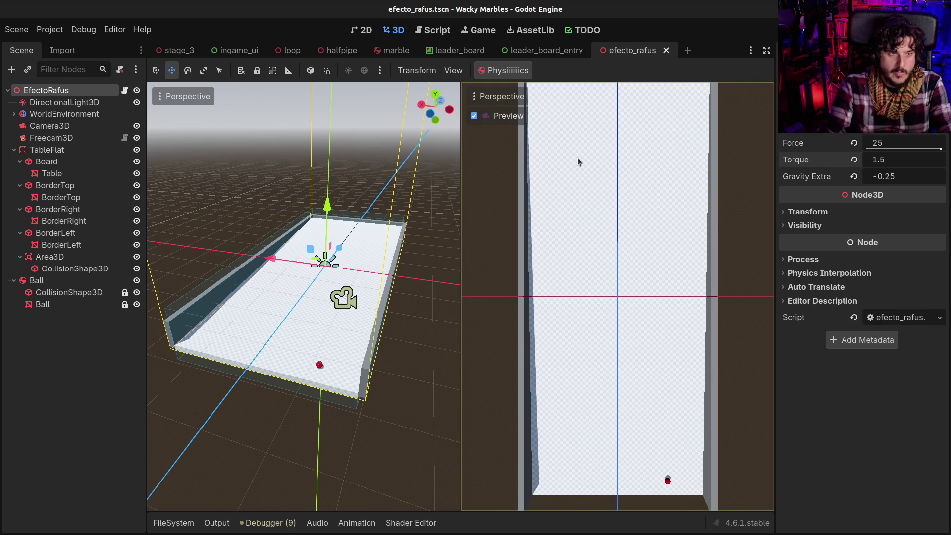
click(77, 127)
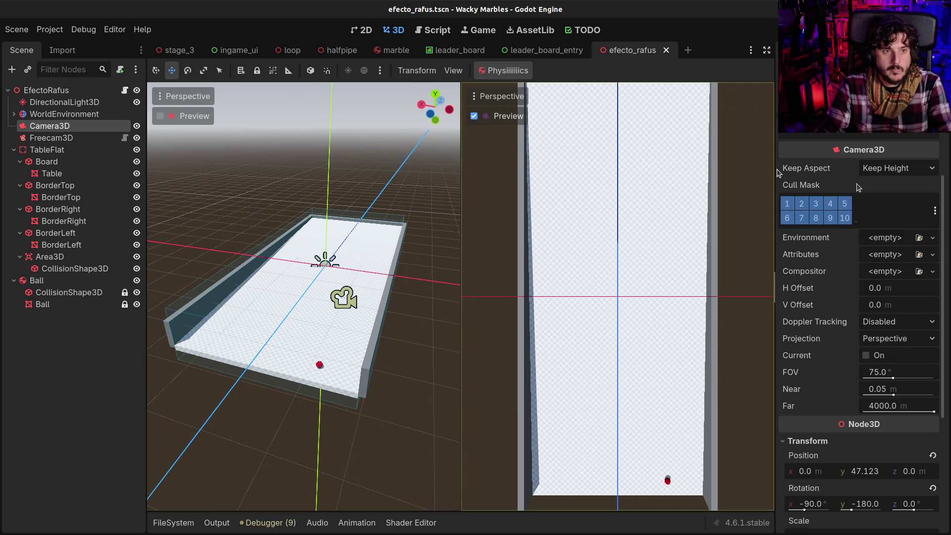
- Make Camera3D the current camera instead of Freecam3D and save the scene
click(879, 356)
scroll(805, 406, down, 5)
scroll(304, 297, up, 3)
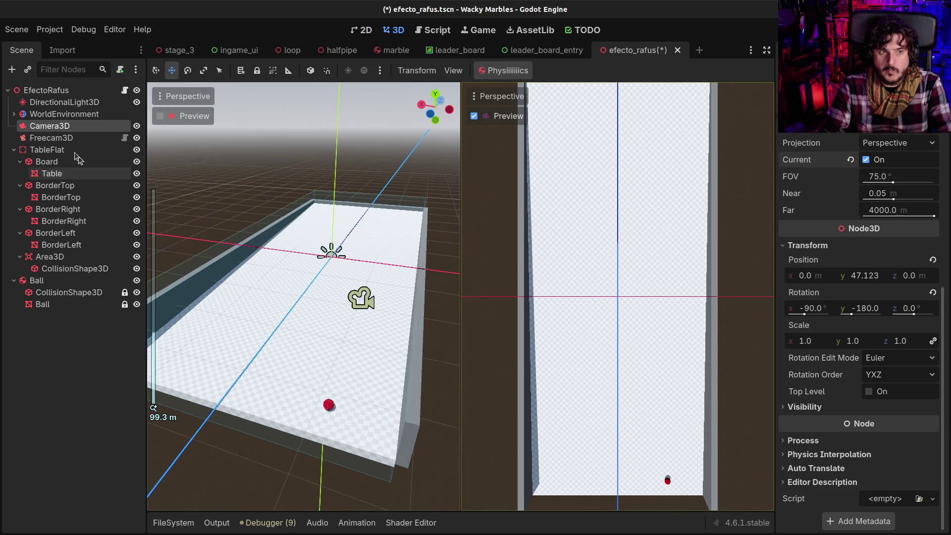
click(51, 137)
scroll(912, 248, down, 2)
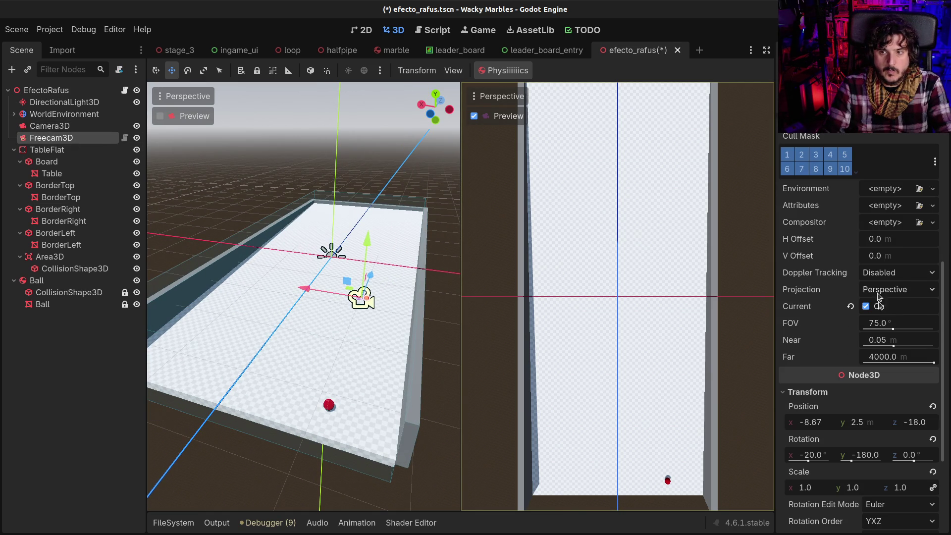
click(866, 306)
key(ctrl+s)
- Test-run the scene twice with Camera3D as the view
key(F6)
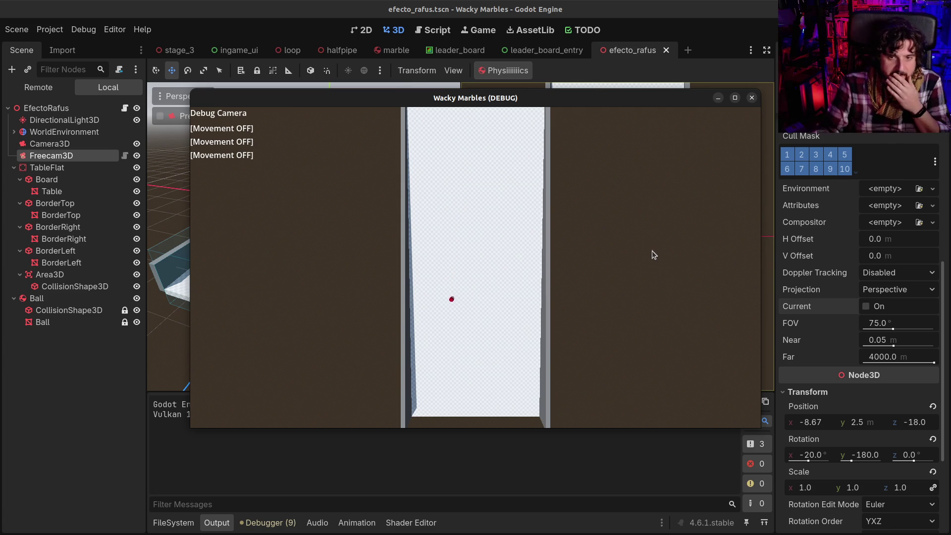
click(752, 98)
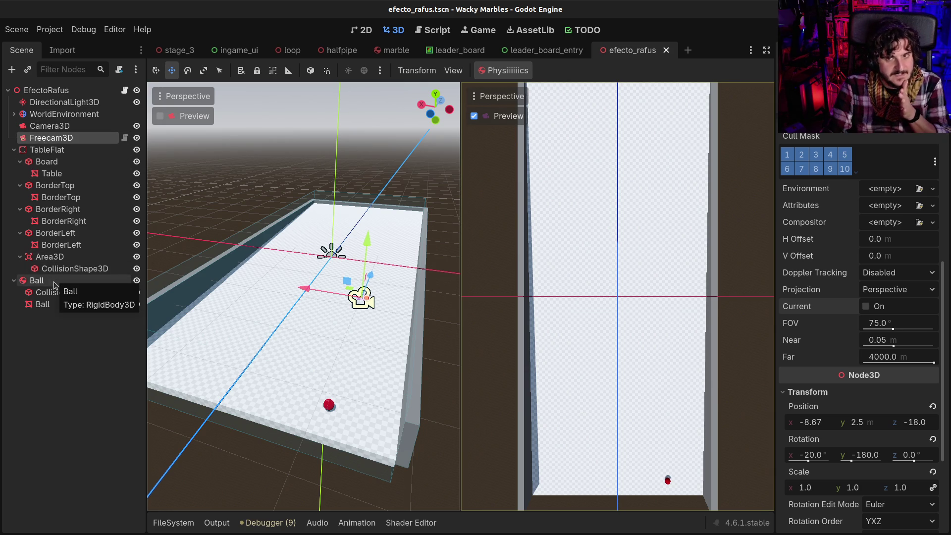
key(F6)
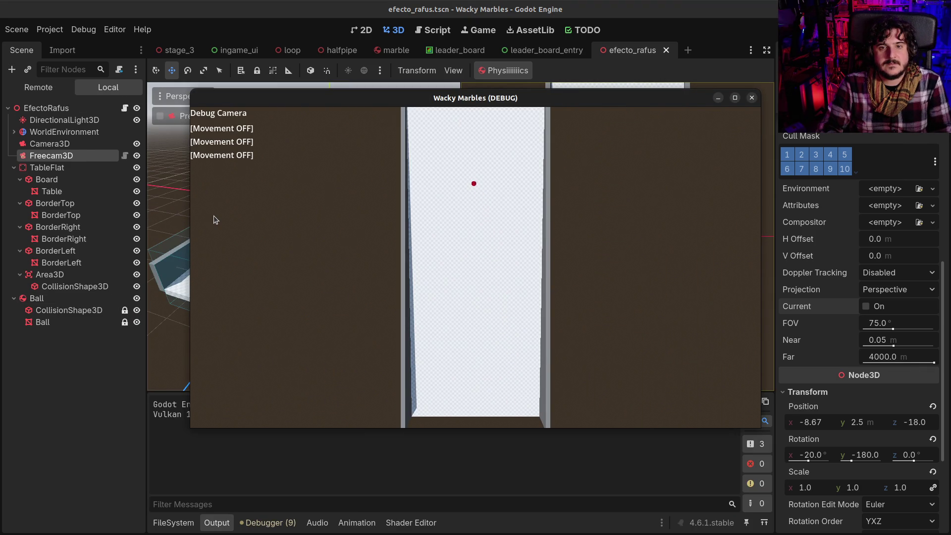
click(752, 98)
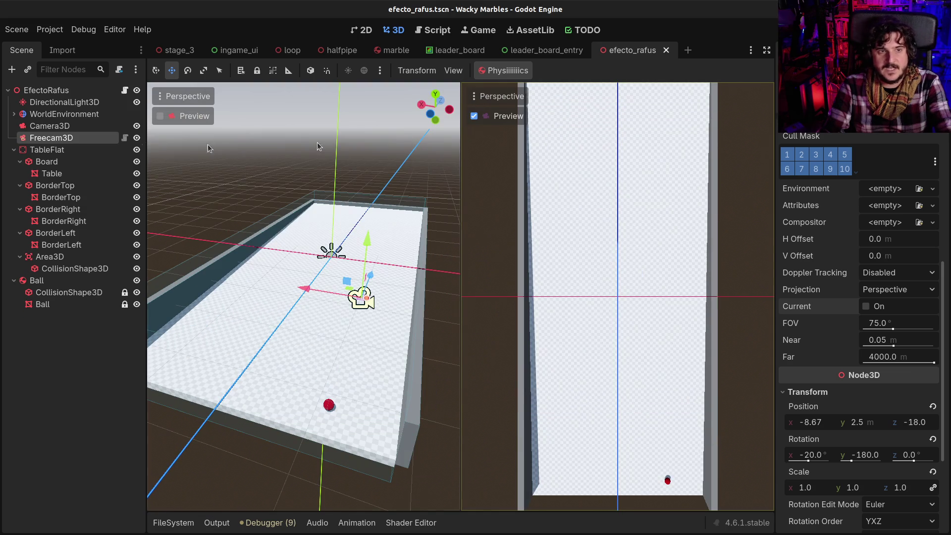
click(68, 92)
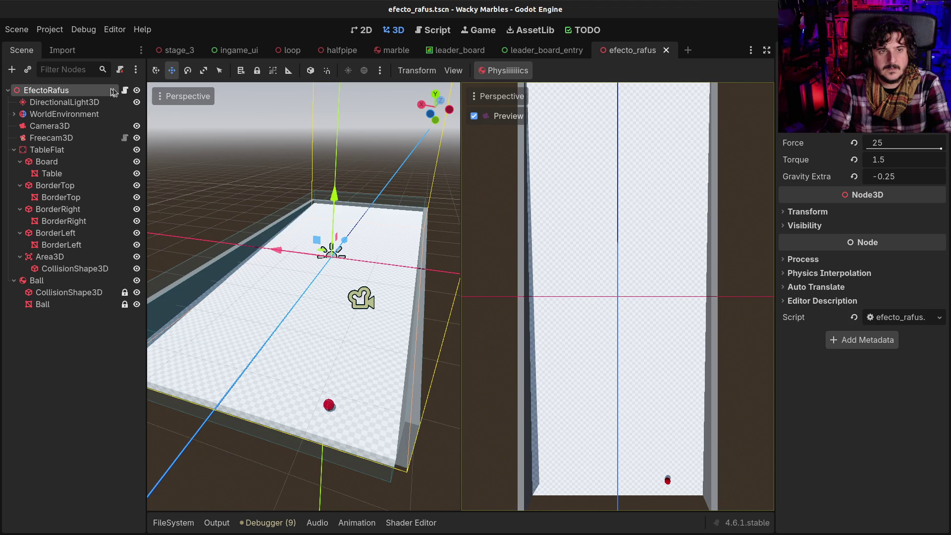
- Set EfectoRafus Torque to 1.25 and save the scene
click(125, 90)
click(896, 160)
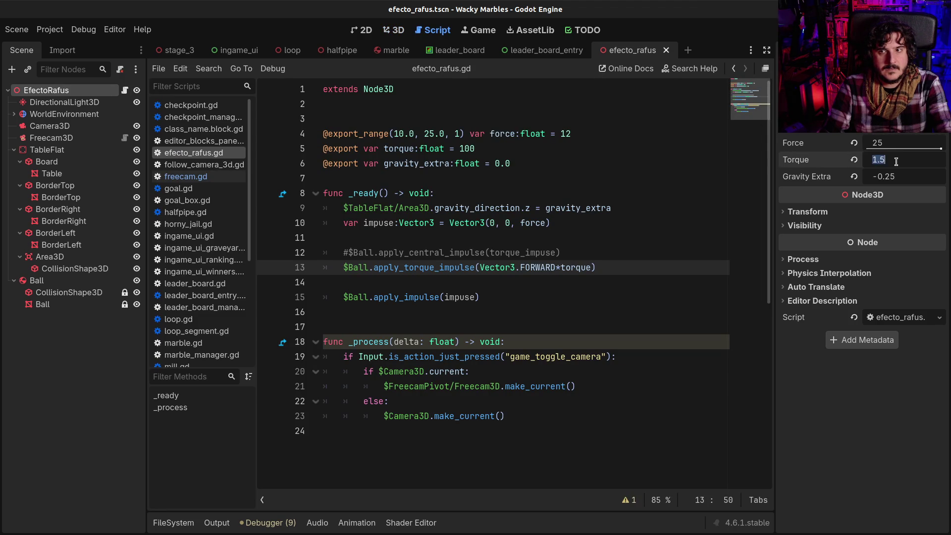
text(1.25)
key(Return)
key(ctrl+s)
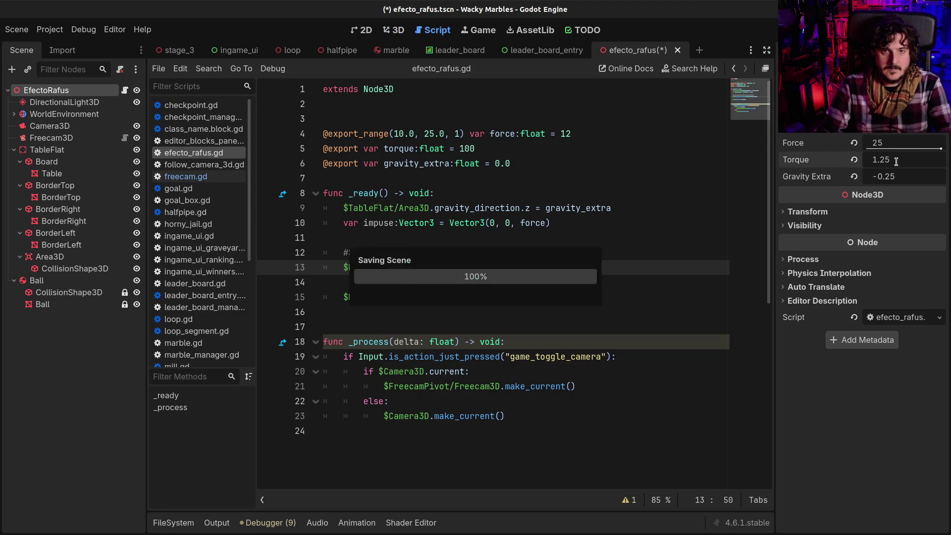
- Test-run the scene at Torque 1.25, then bring up the efecto_rafus.gd script
click(394, 30)
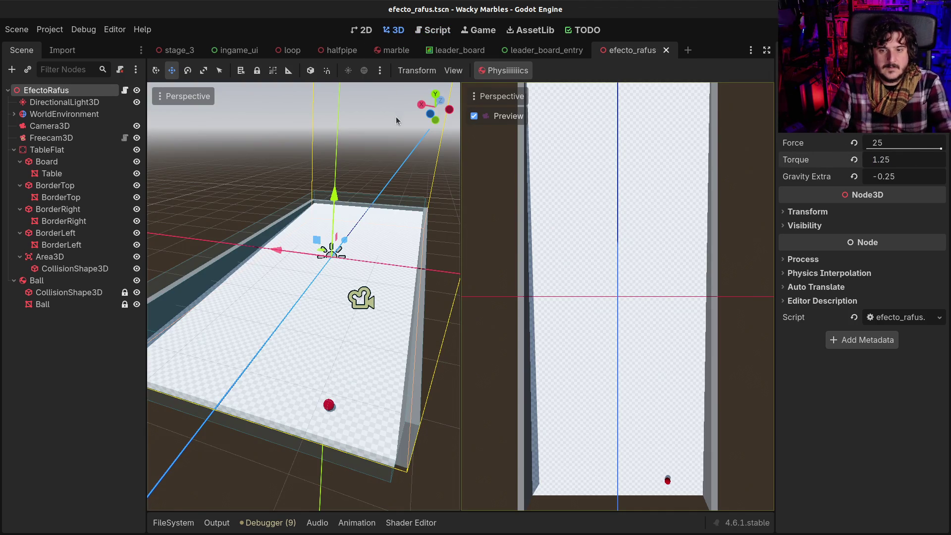
key(F6)
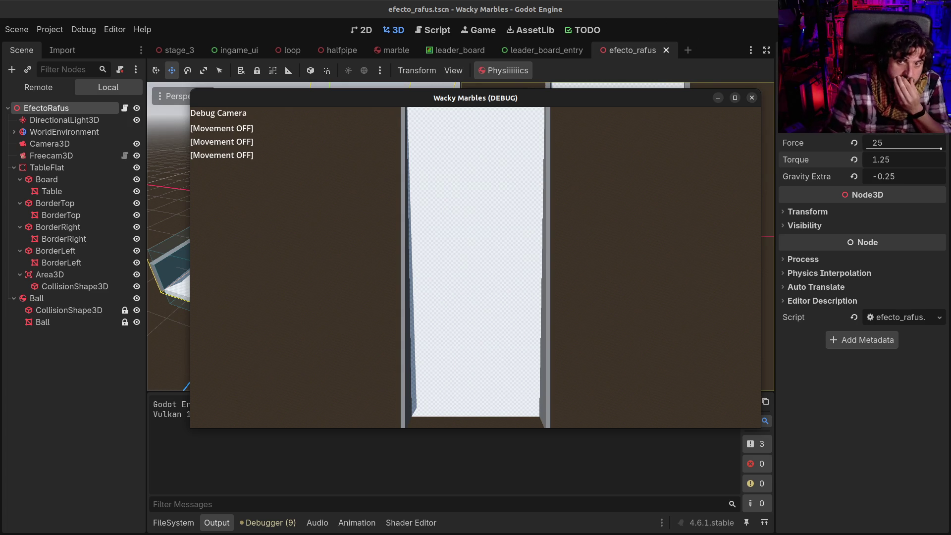
click(752, 97)
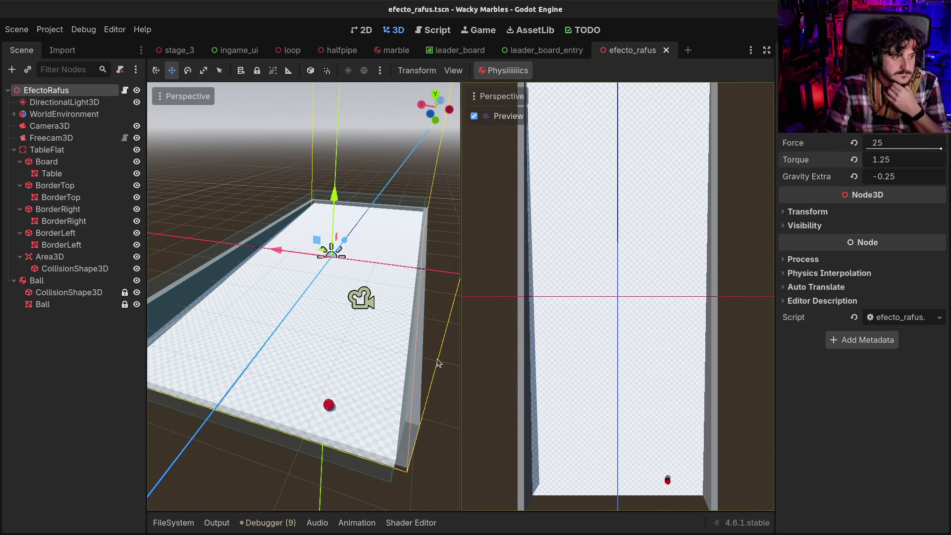
click(124, 90)
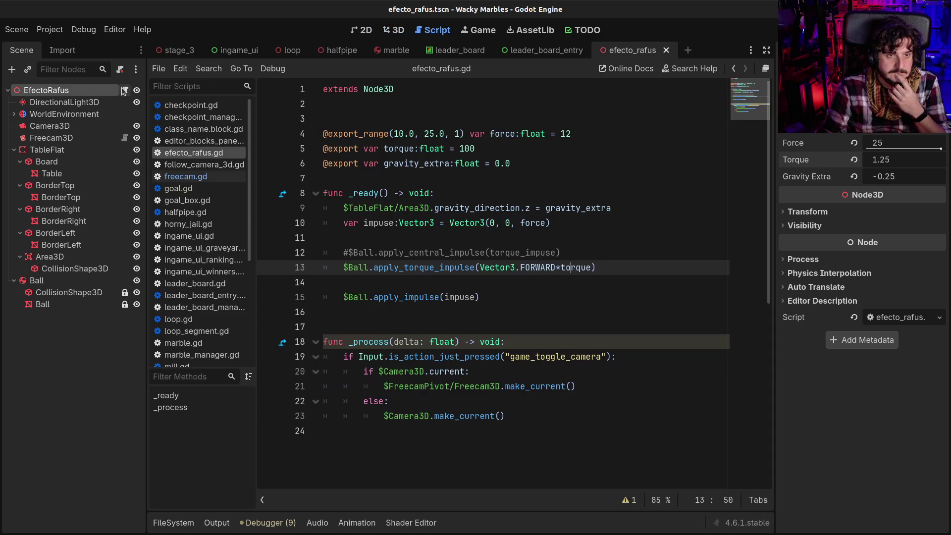
click(511, 326)
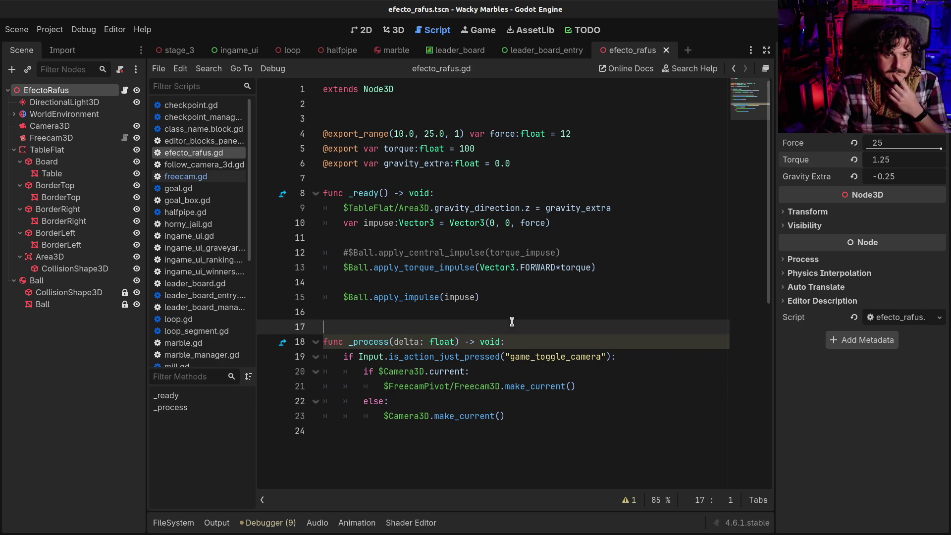
click(605, 429)
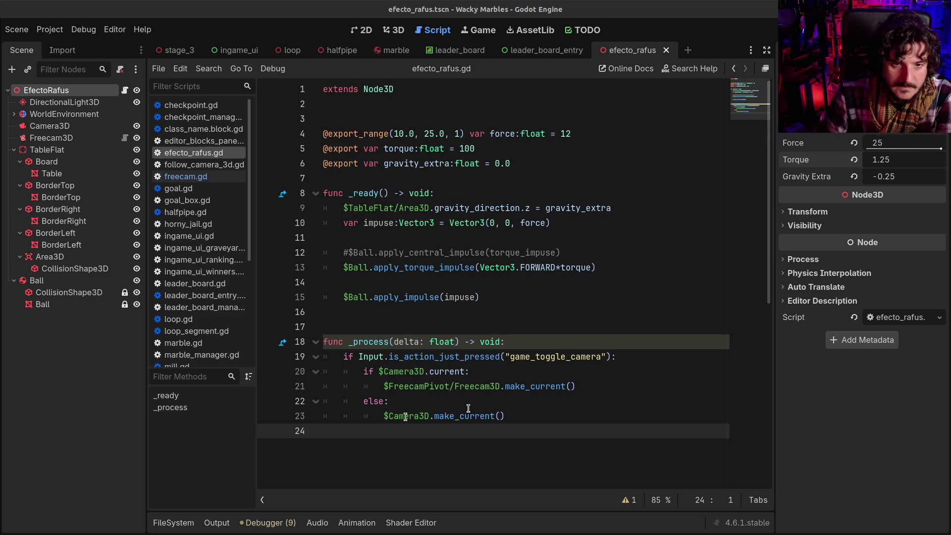
mouse_move(454, 344)
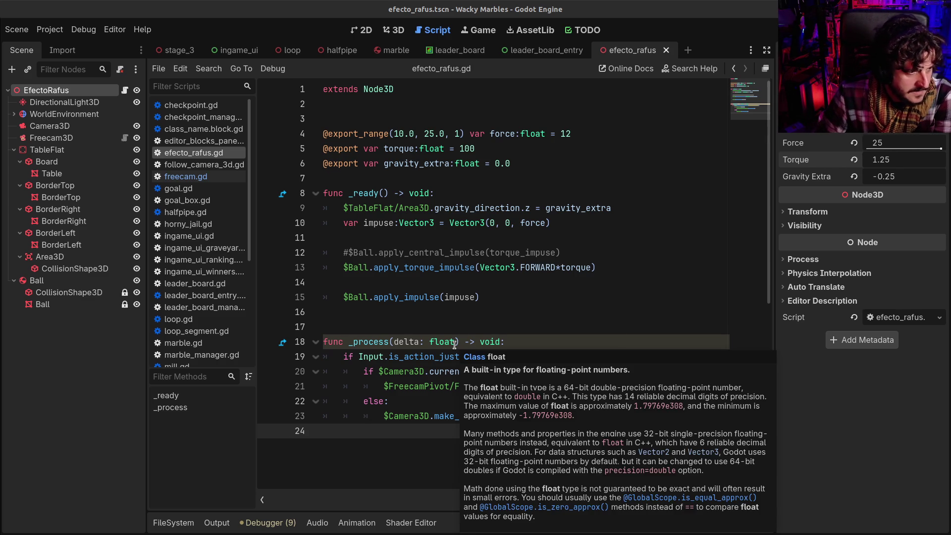
click(573, 267)
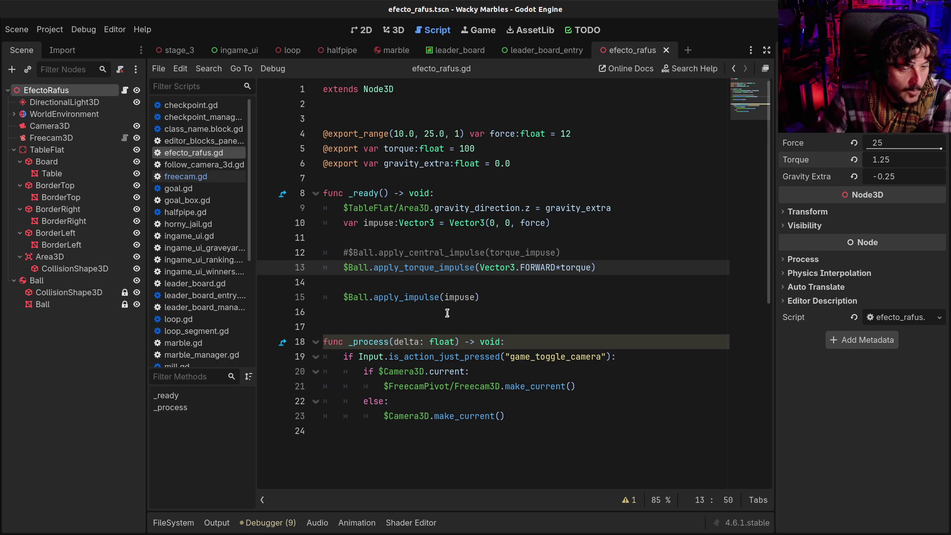
- Add a blank line above func _ready, save efecto_rafus.gd, and run the scene with F6
click(435, 325)
click(381, 176)
key(Return)
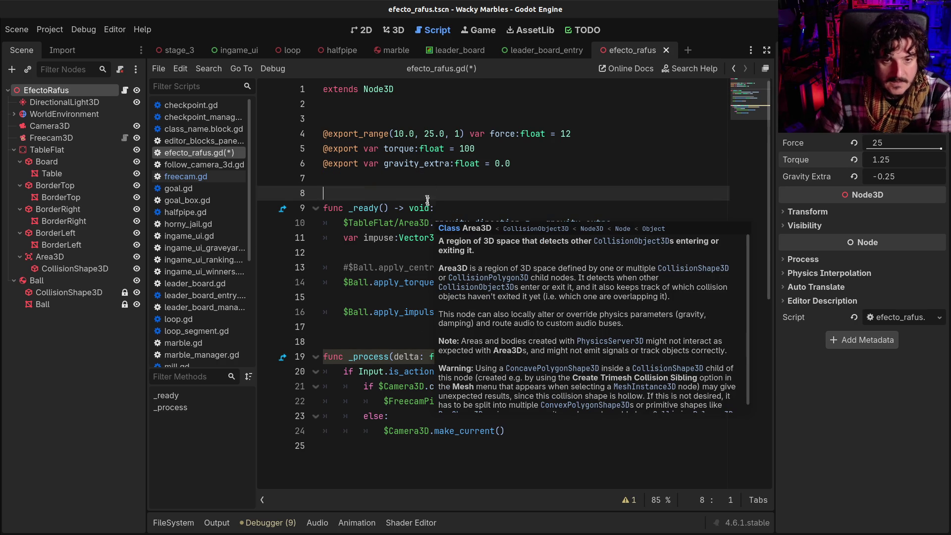
key(ctrl+s)
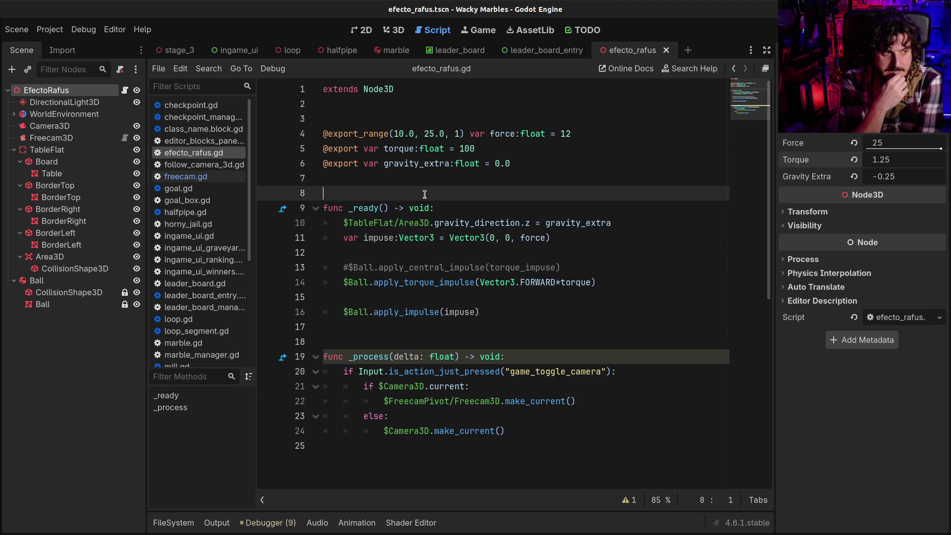
key(F6)
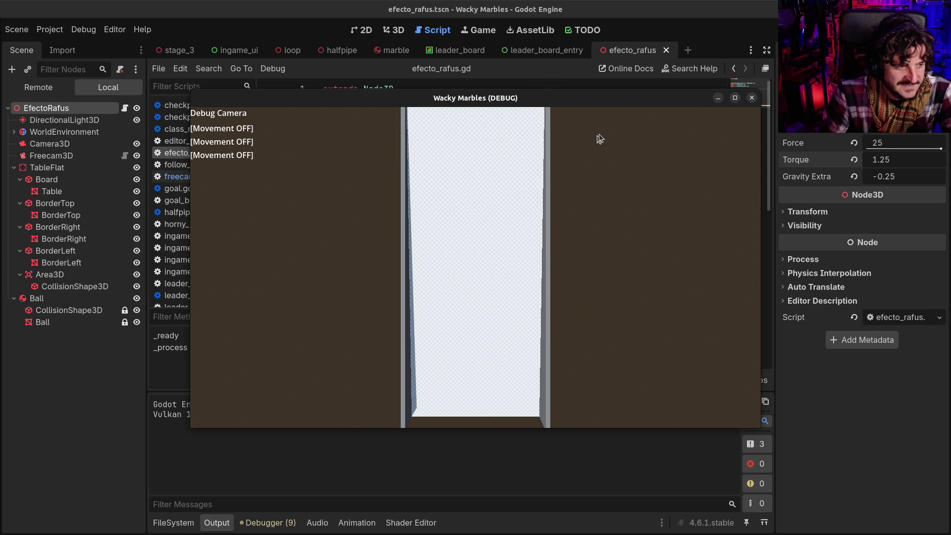
click(752, 98)
click(455, 342)
click(449, 356)
click(478, 330)
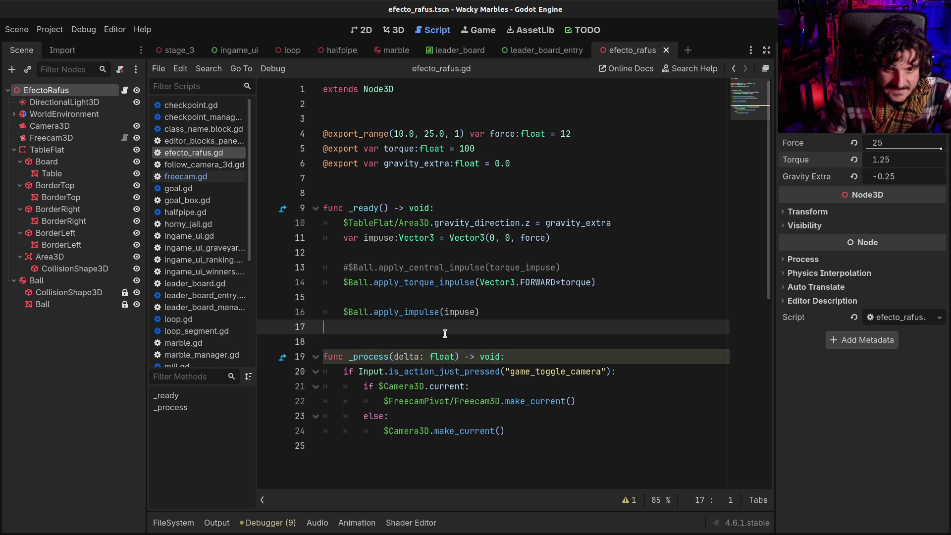
click(481, 343)
click(454, 295)
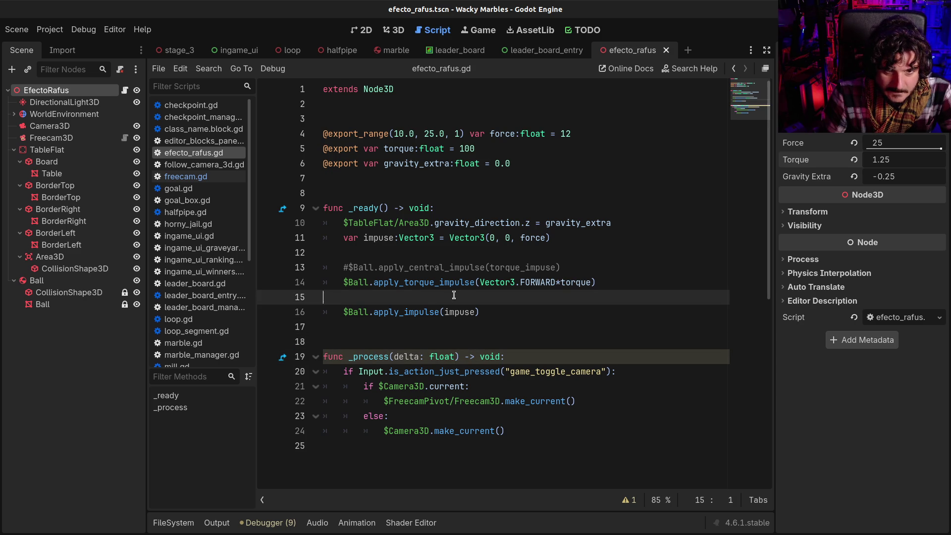
click(462, 257)
click(435, 449)
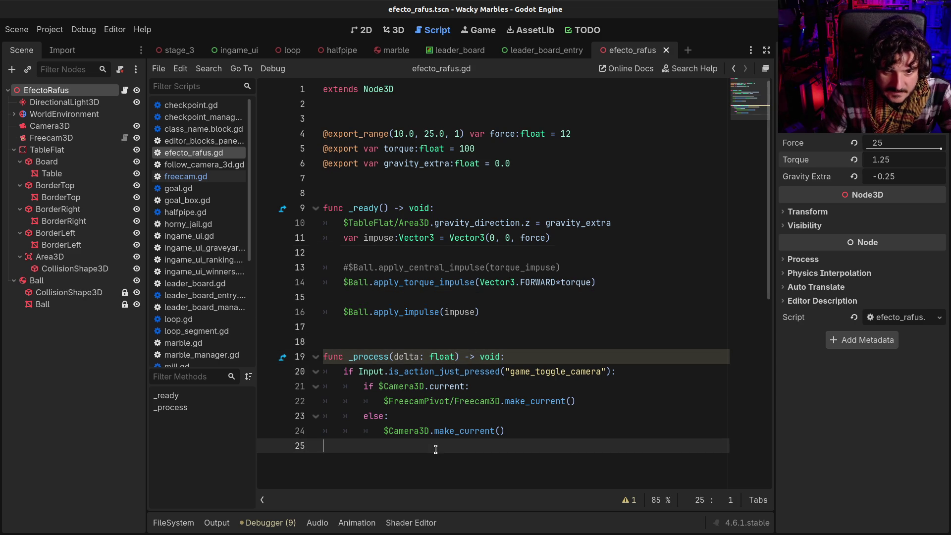
click(464, 331)
click(455, 341)
click(453, 327)
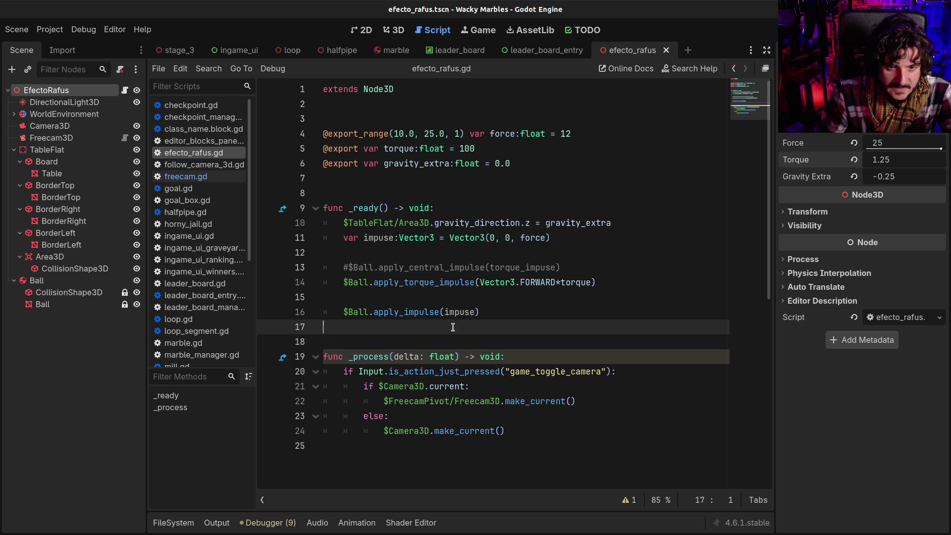
scroll(454, 332, down, 1)
scroll(454, 336, up, 1)
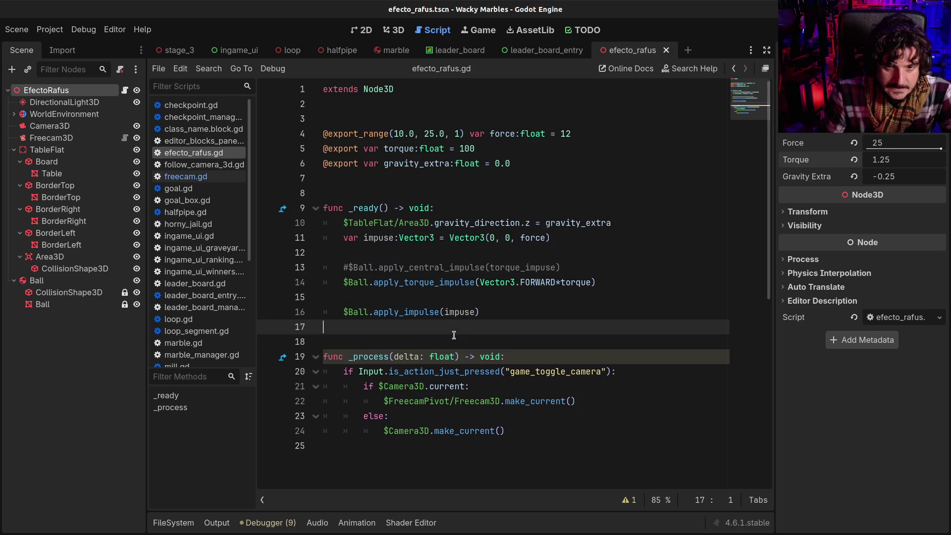
click(428, 284)
click(407, 299)
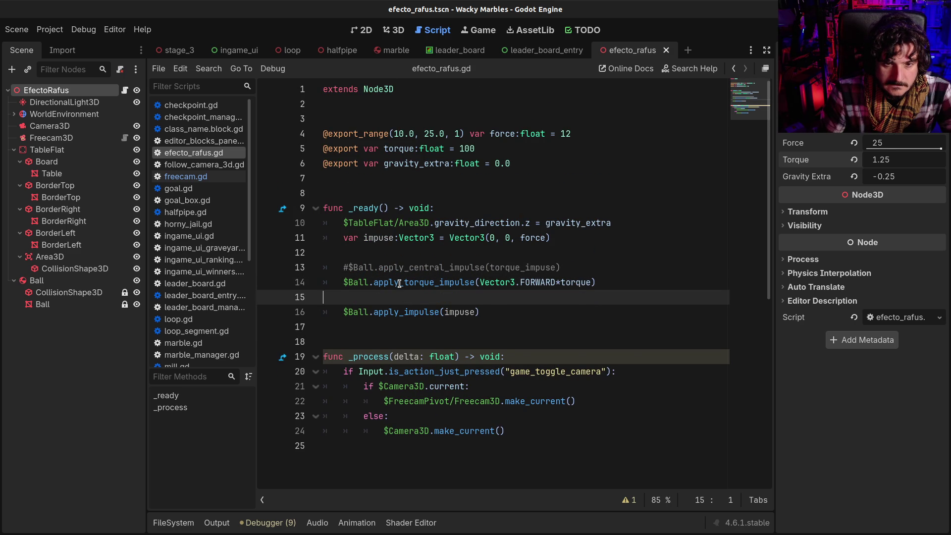
- Change apply_torque_impulse to apply_torque on line 14 by deleting '_impulse'
mouse_move(400, 283)
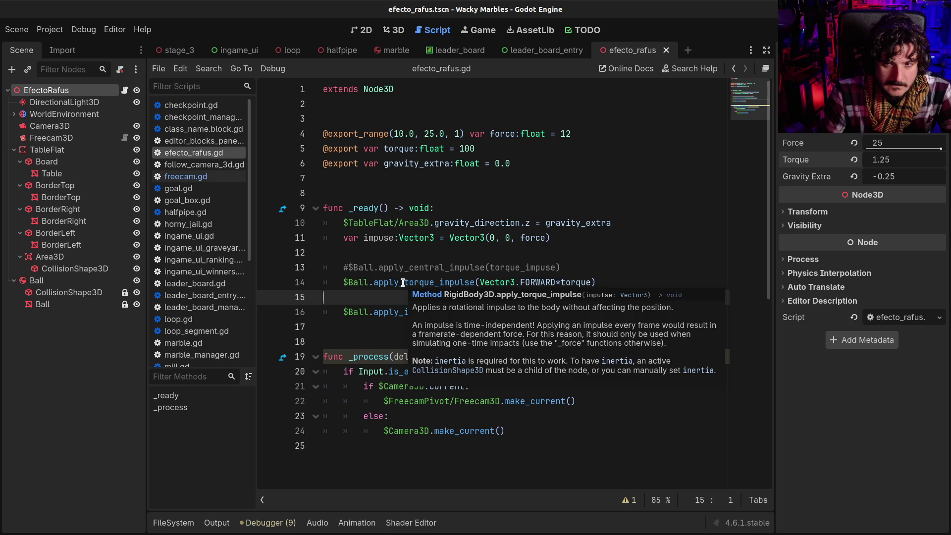
click(418, 283)
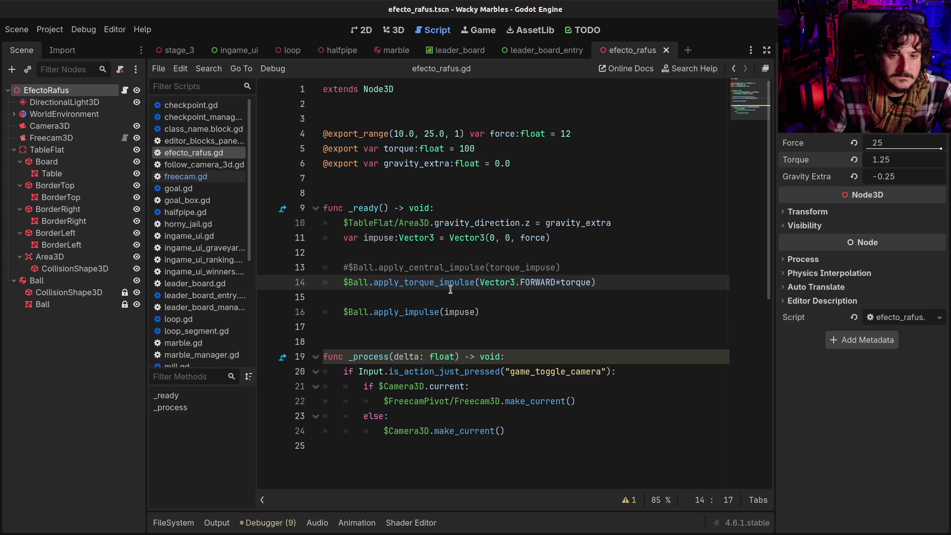
drag(439, 283, 476, 281)
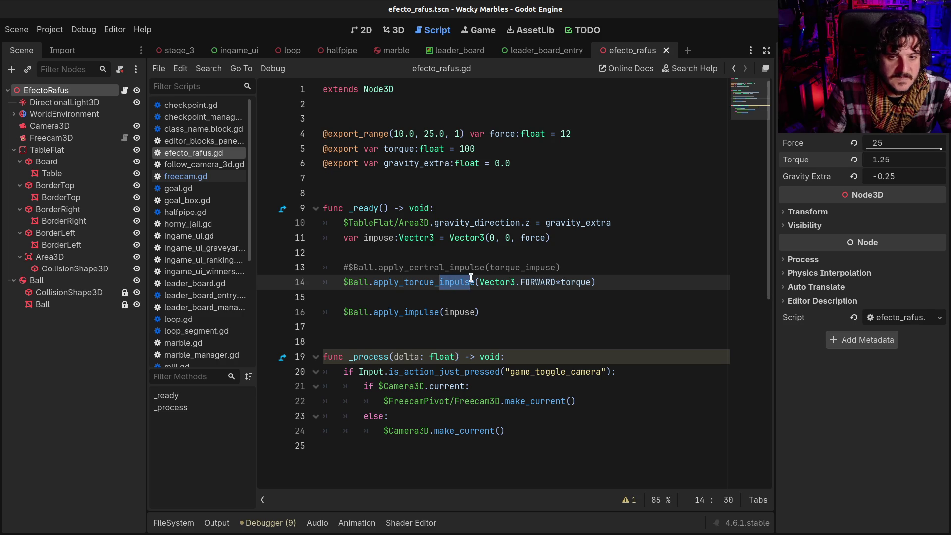
key(BackSpace)
key(BackSpace)
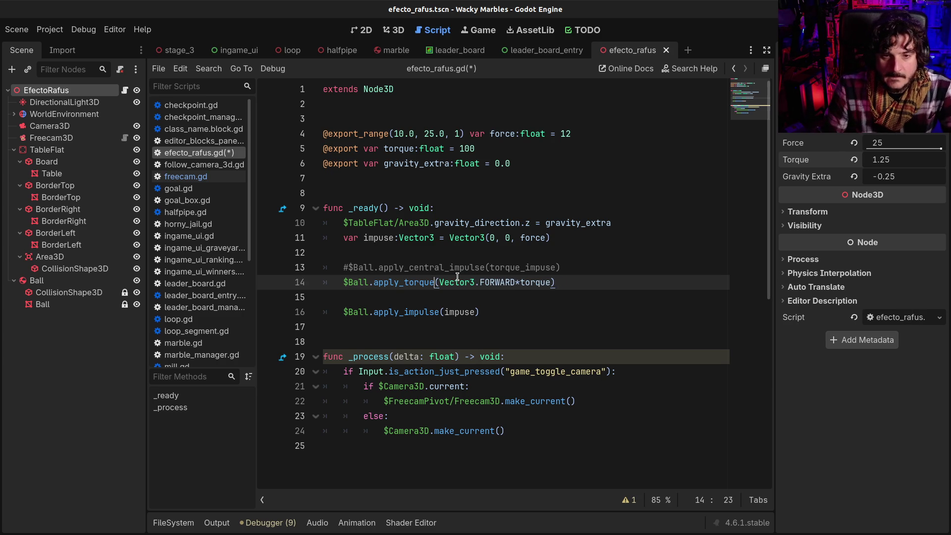
- Check the apply_torque documentation, return to the script, and run the scene with F6
ctrl+click(408, 283)
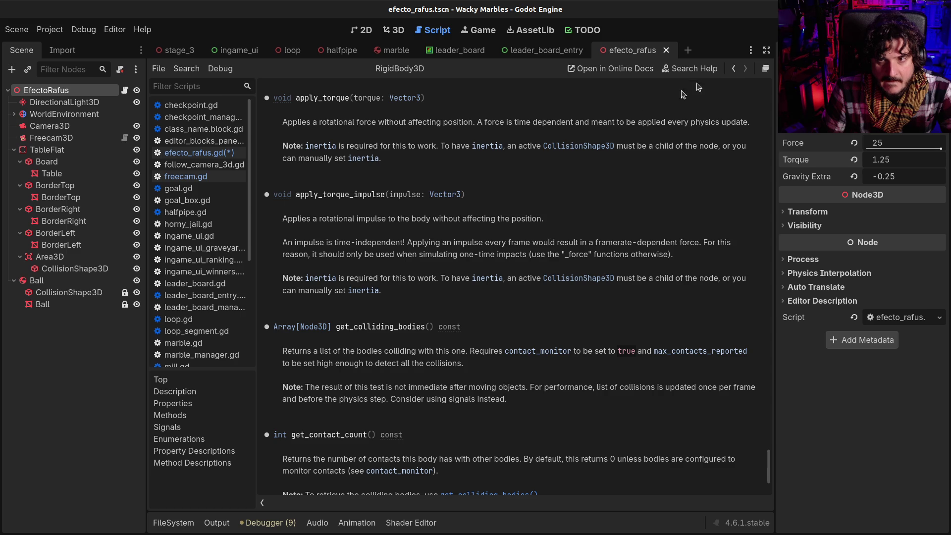
click(734, 69)
click(548, 238)
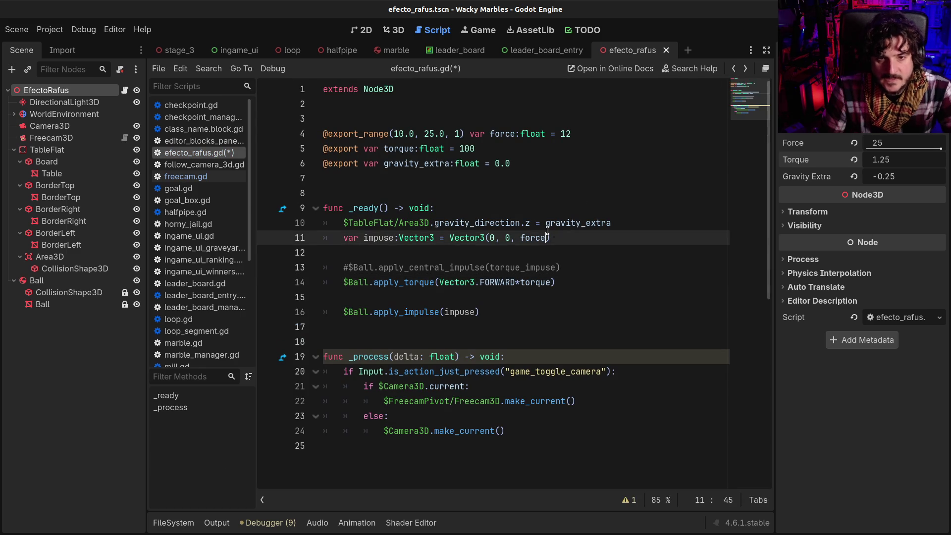
key(F6)
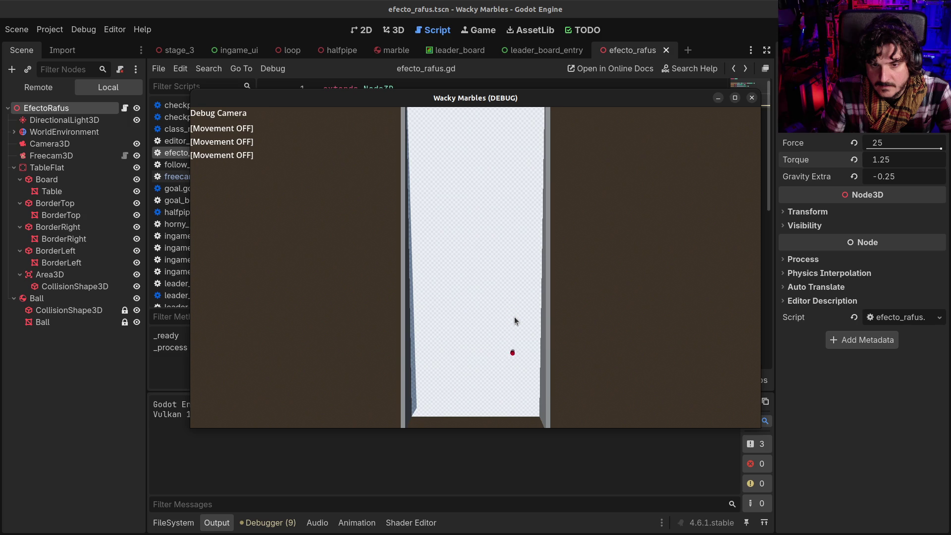
- Close the running game, set the Inspector's Torque to 2000, and save the scene
click(752, 98)
click(878, 163)
text(2000)
key(Return)
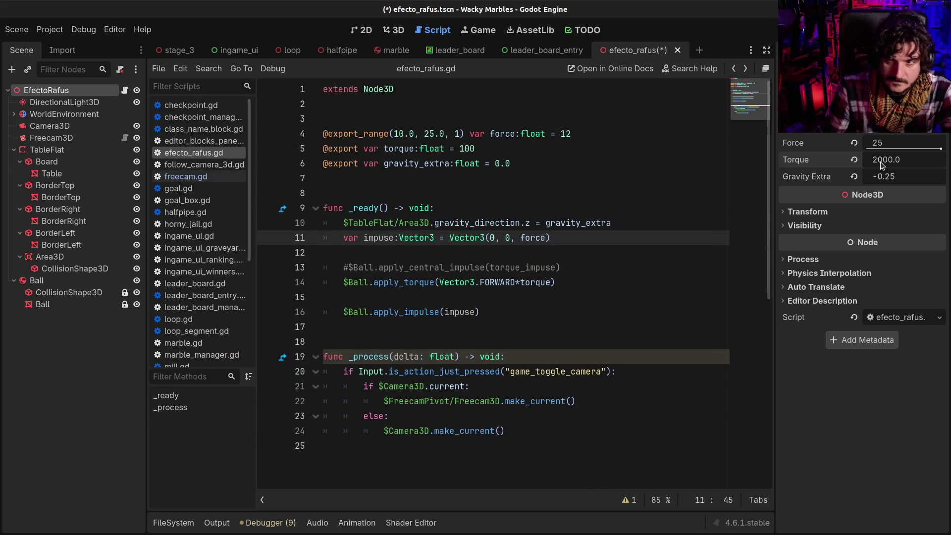
key(ctrl+s)
- Run the test scene again, close it, and return to empty line 25
key(F6)
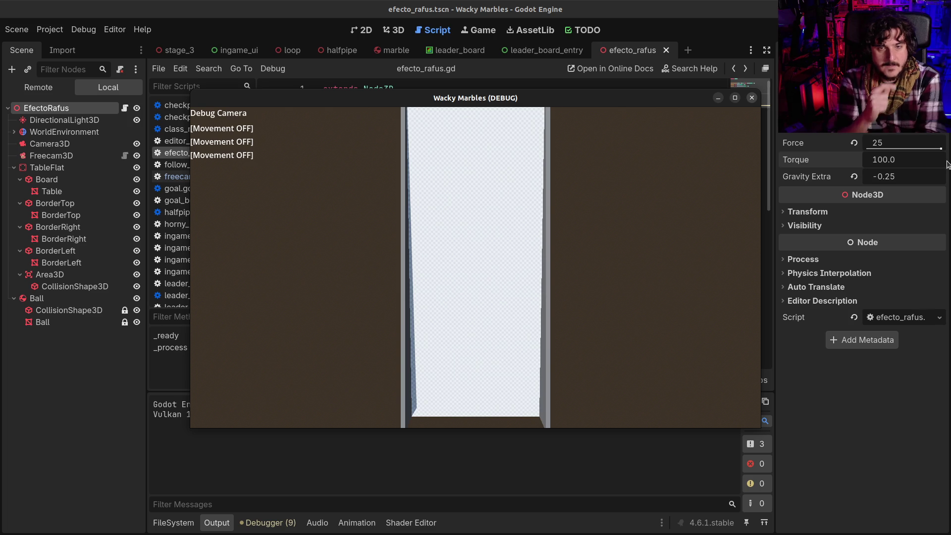
click(749, 101)
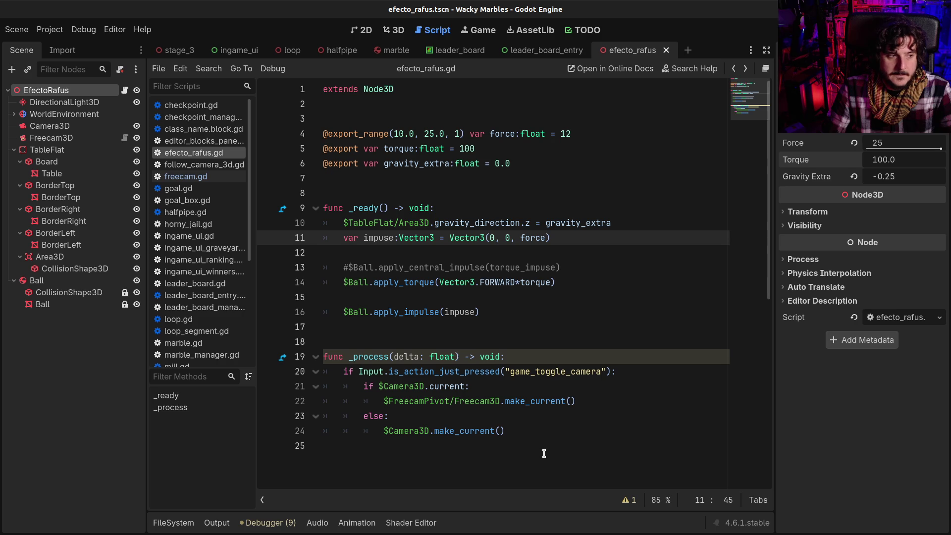
click(526, 445)
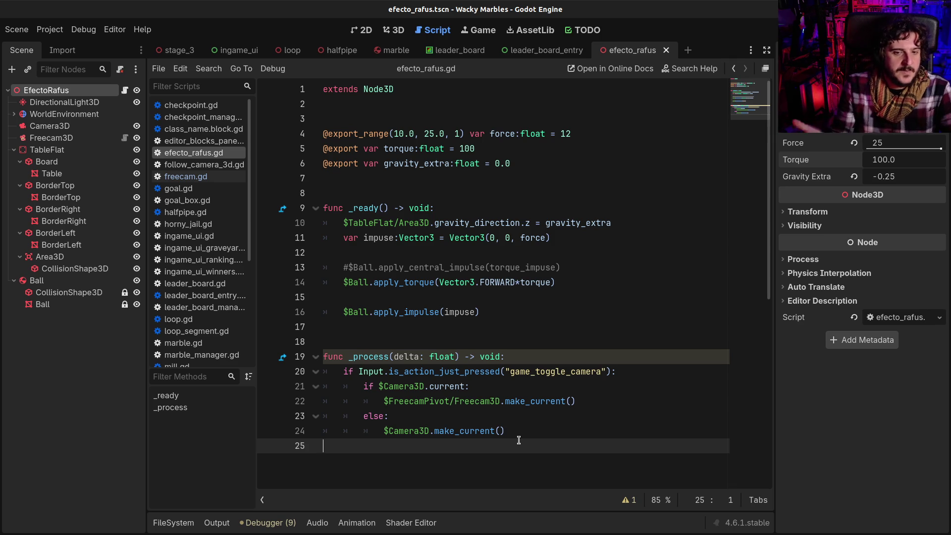
- Write print($Ball.velocity) on a new indented line at the end of _process
scroll(518, 439, down, 1)
key(Tab)
key(Return)
text(prnt()
key(BackSpace)
key(BackSpace)
key(BackSpace)
text(int)
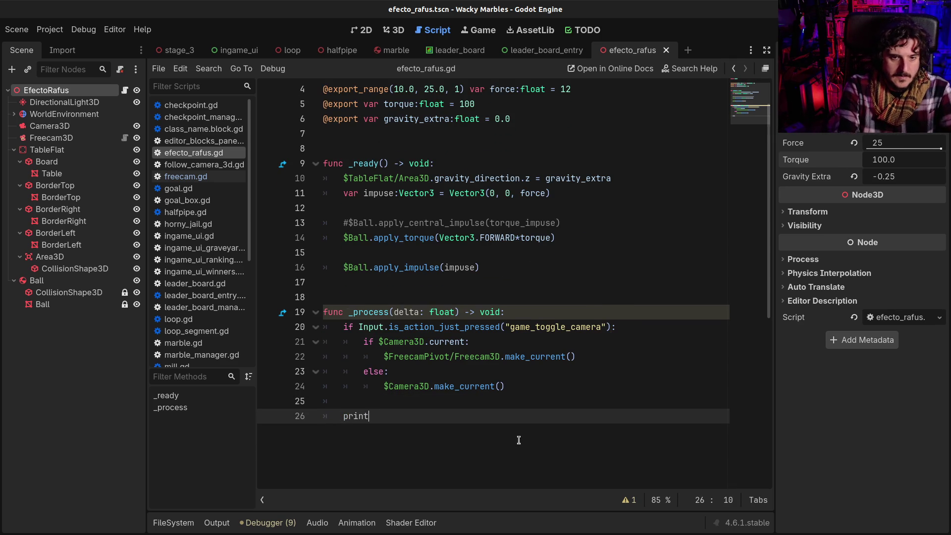
text((veloci)
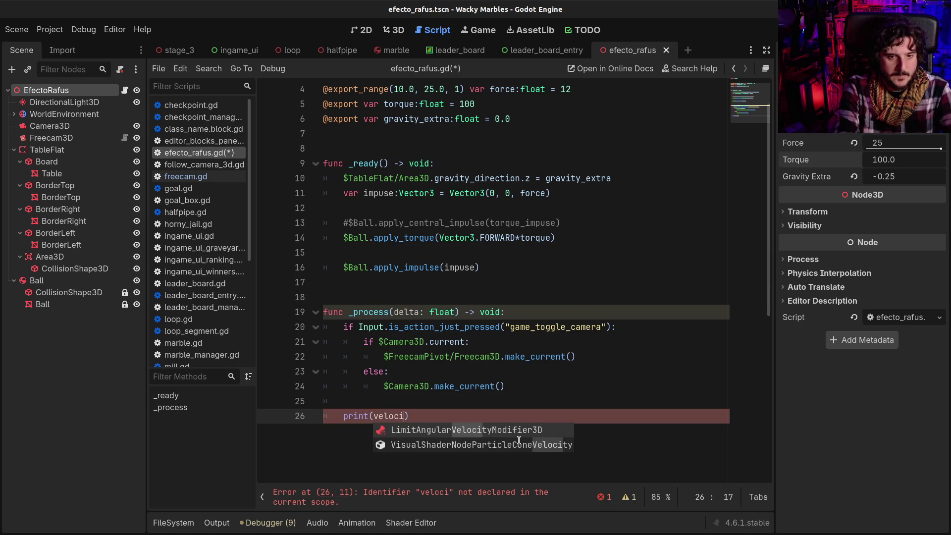
text(ty)
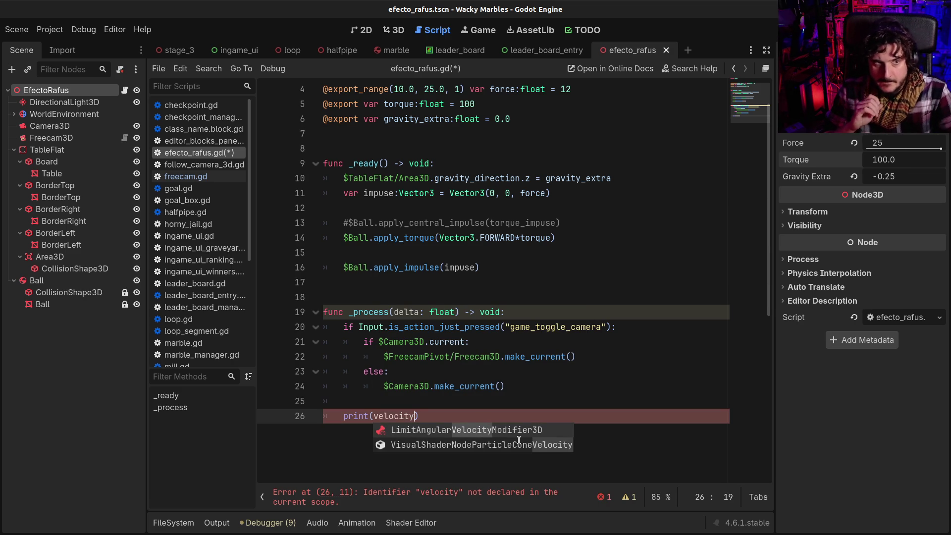
click(374, 419)
text($Ball)
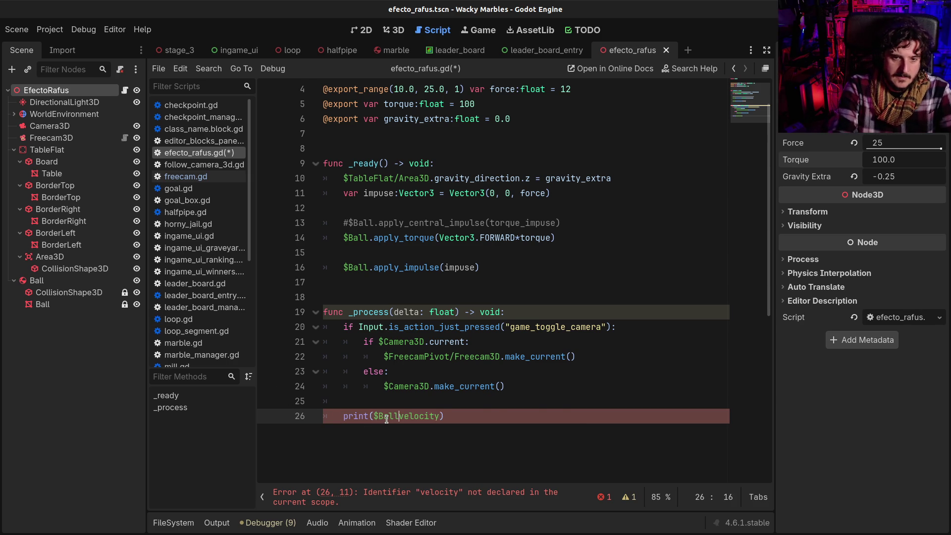
text(.)
- Save the script and run the test scene with F6
key(ctrl+s)
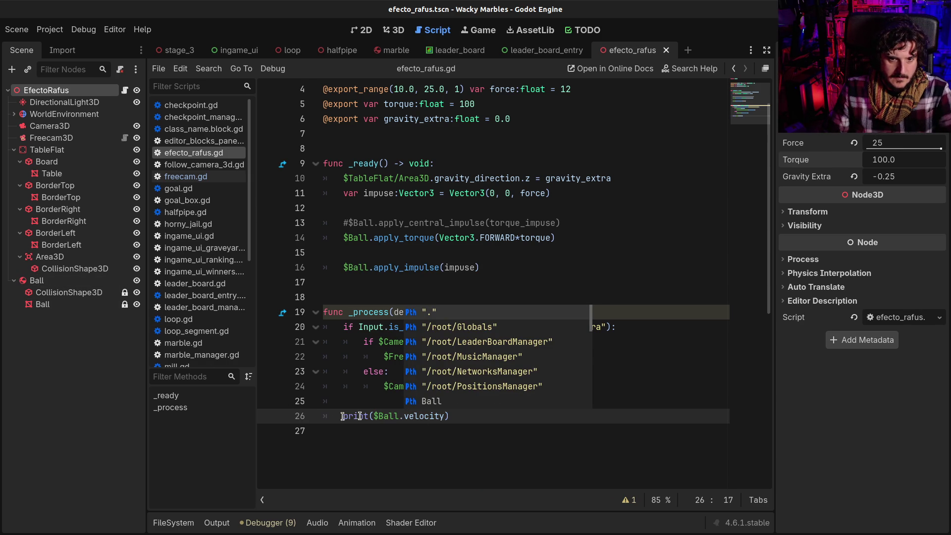
key(Escape)
key(F6)
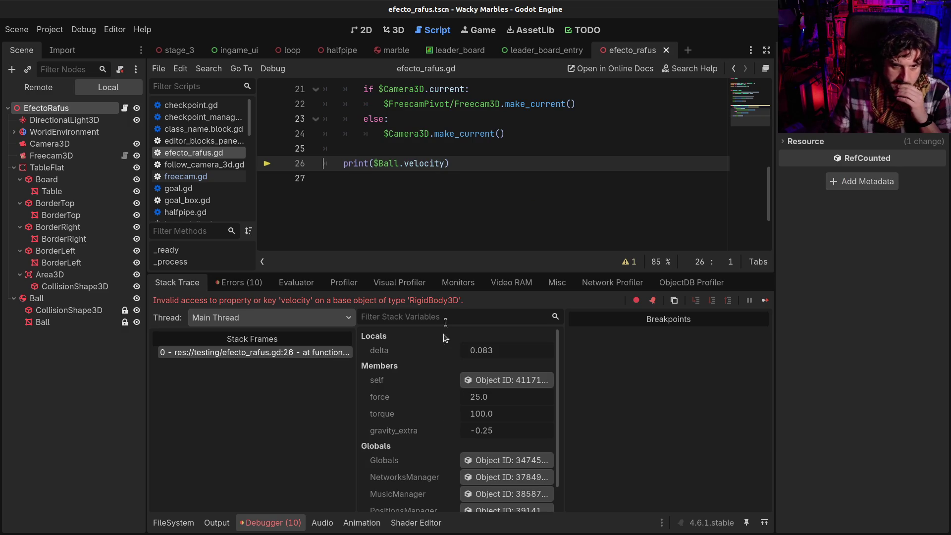
- Inspect the Ball's mesh, CollisionShape3D and rigid body nodes in the Scene tree
click(73, 323)
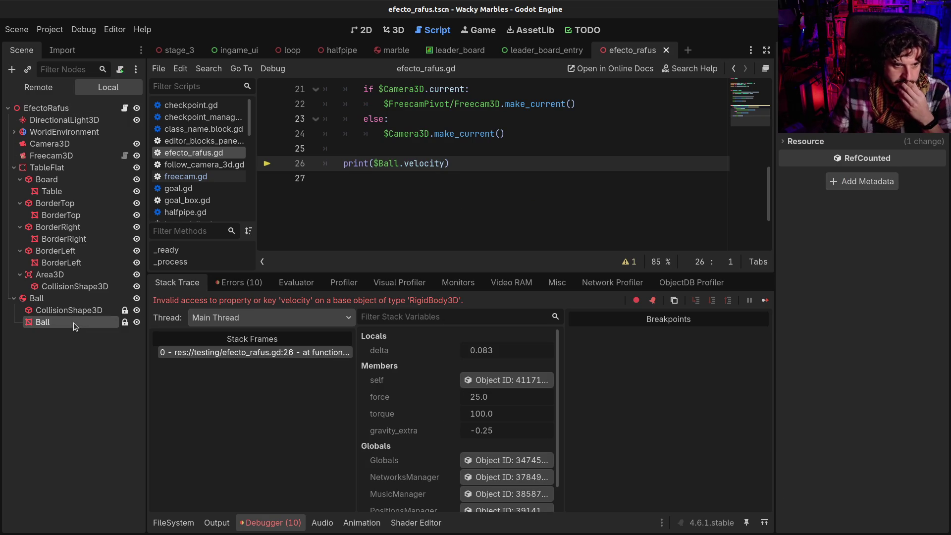
click(71, 310)
click(69, 297)
- Delete the print($Ball.velocity) line from _process and open Search Help with F1
click(485, 185)
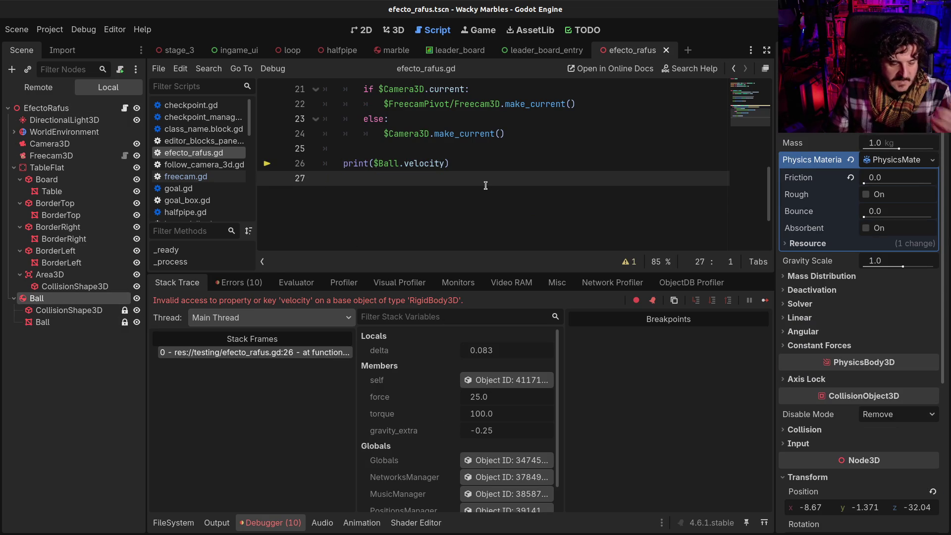
triple_click(433, 165)
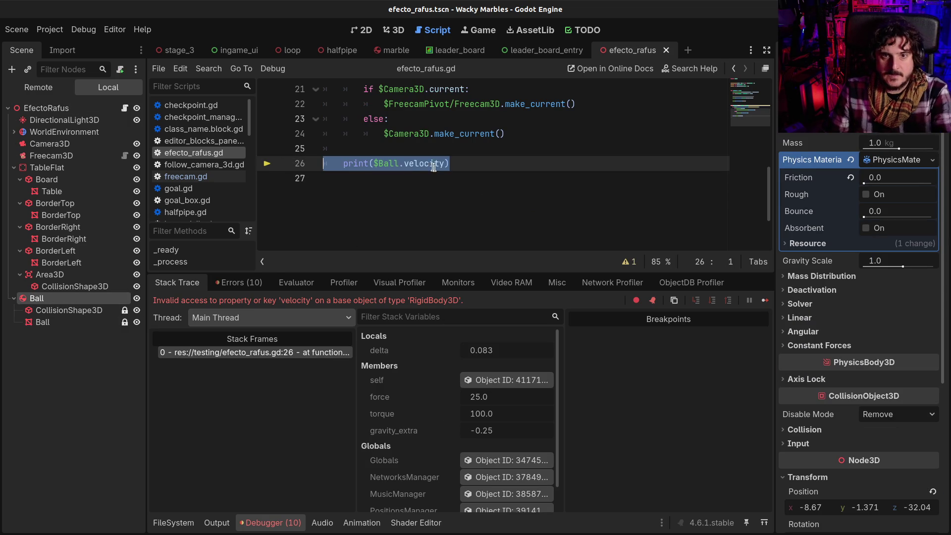
key(BackSpace)
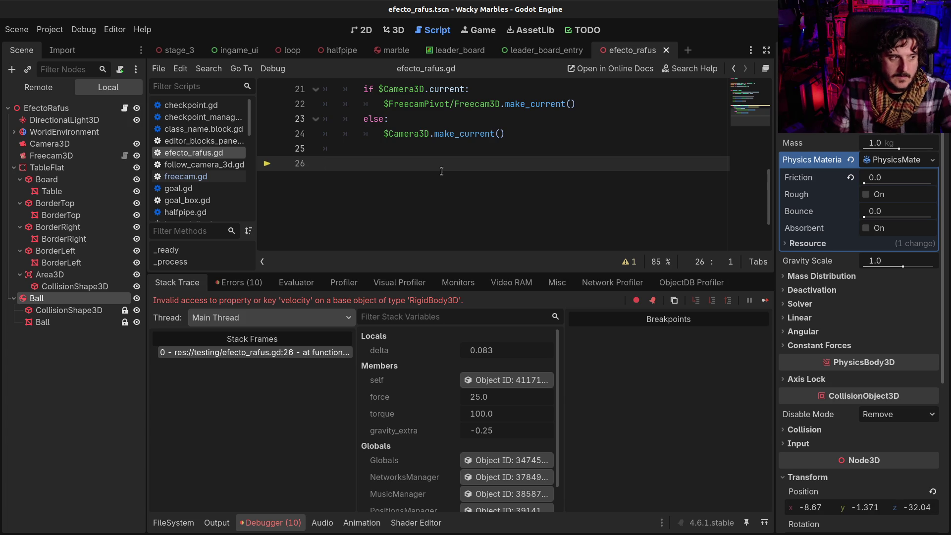
key(F1)
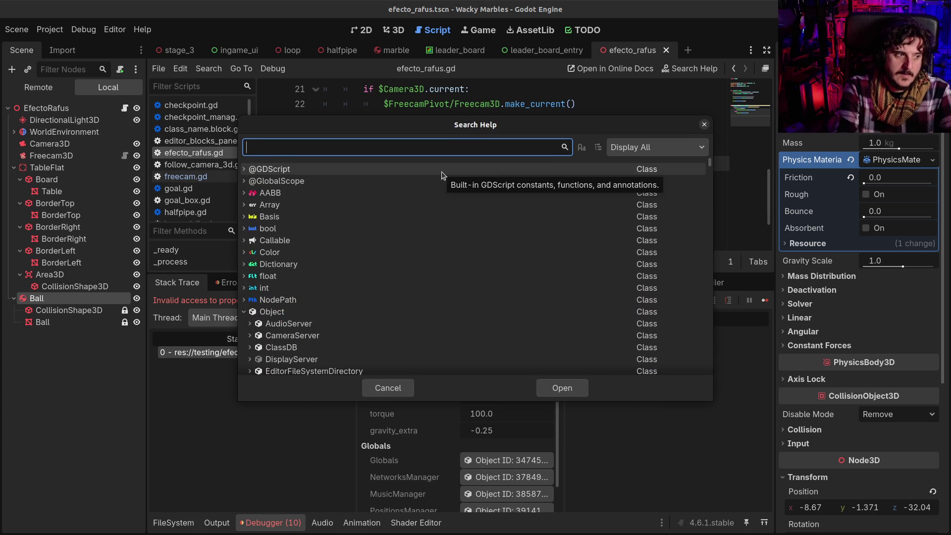
- Open the RigidBody3D docs via a 'rigid' search, collapse the bottom panel, and browse its properties
text(rigid)
key(Down)
key(Down)
key(Down)
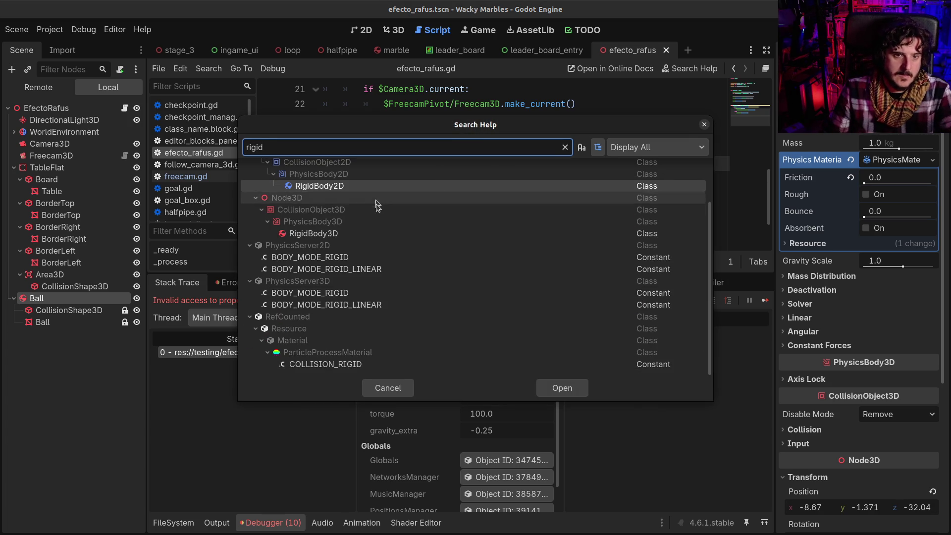
key(Return)
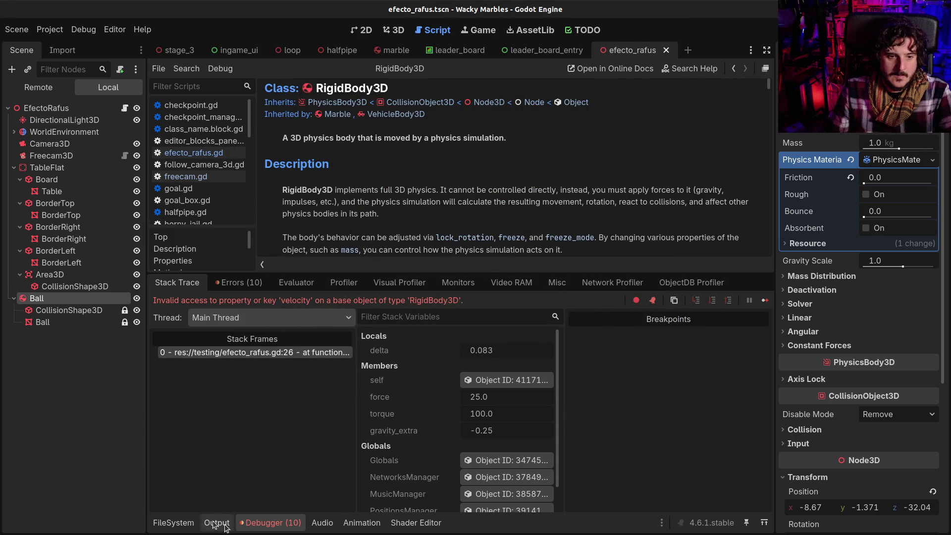
click(174, 522)
click(173, 522)
scroll(382, 351, down, 2)
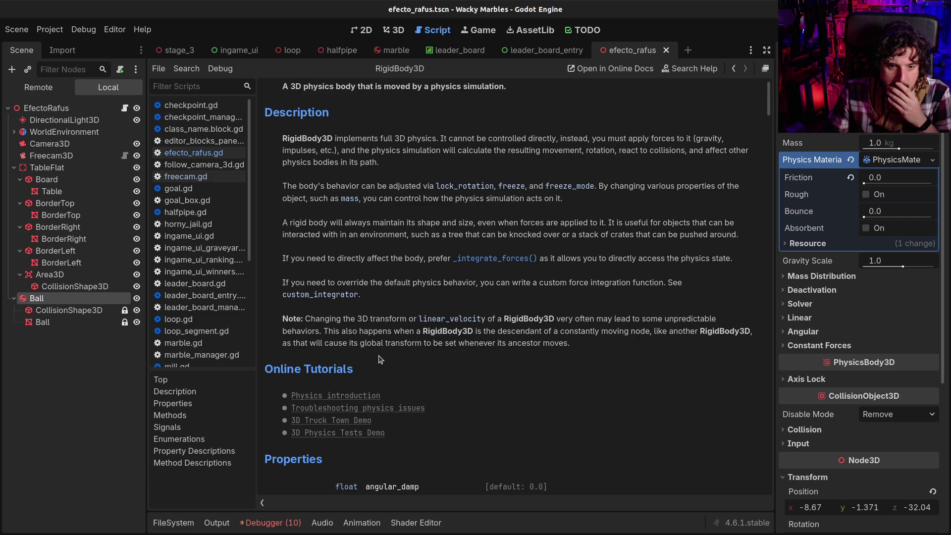
scroll(462, 364, down, 4)
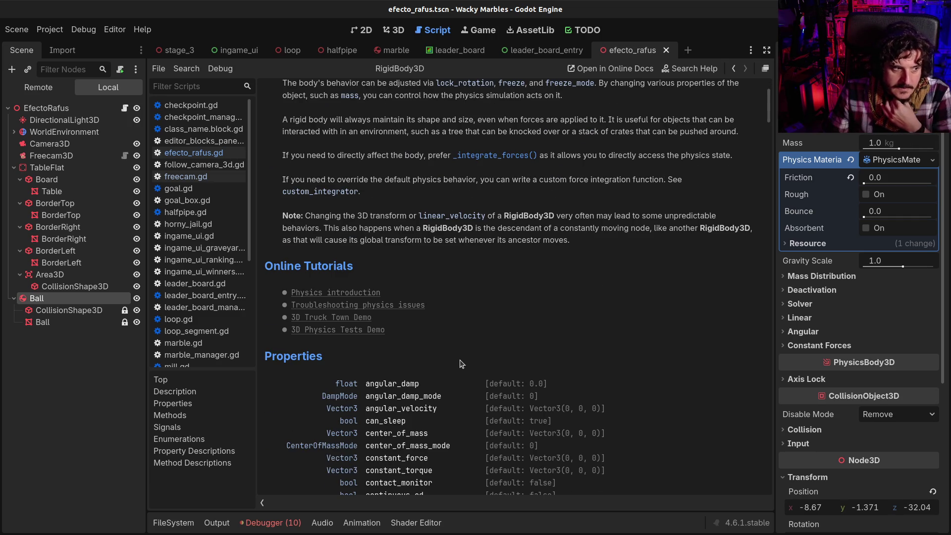
scroll(462, 364, down, 8)
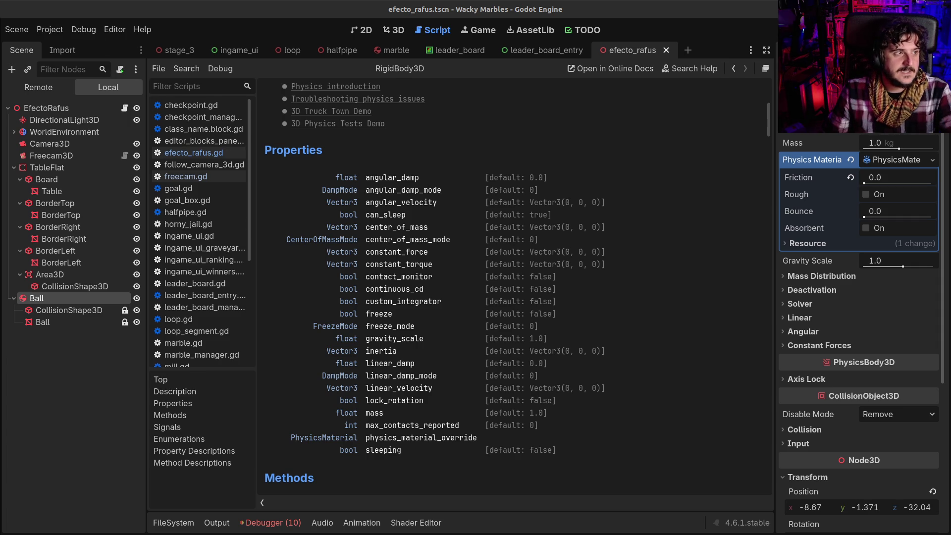
- Search Help for 'softb' and open the SoftBody3D class reference
key(F1)
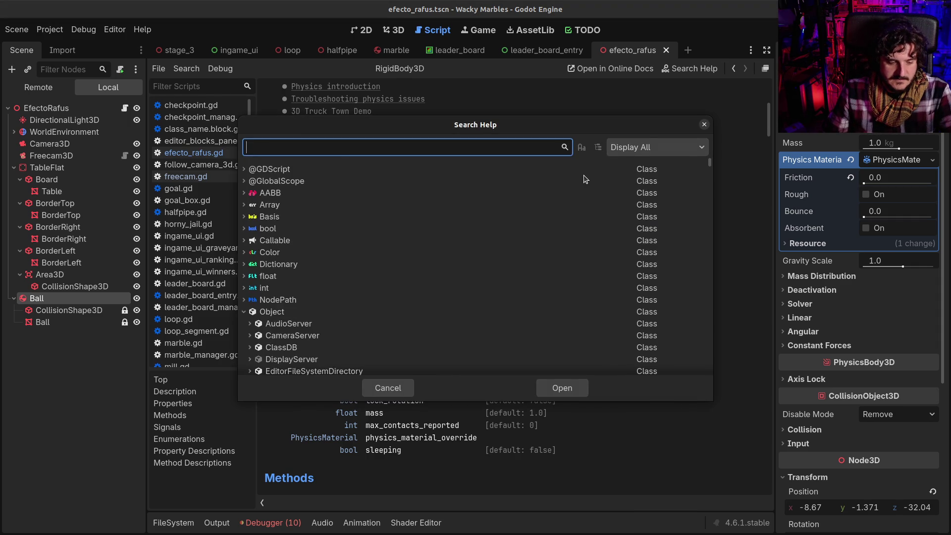
text(softb)
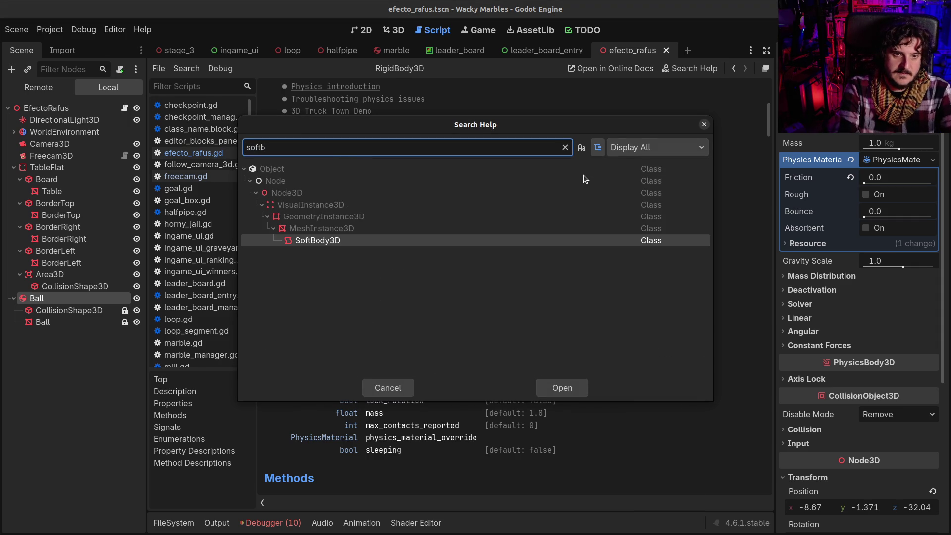
key(Return)
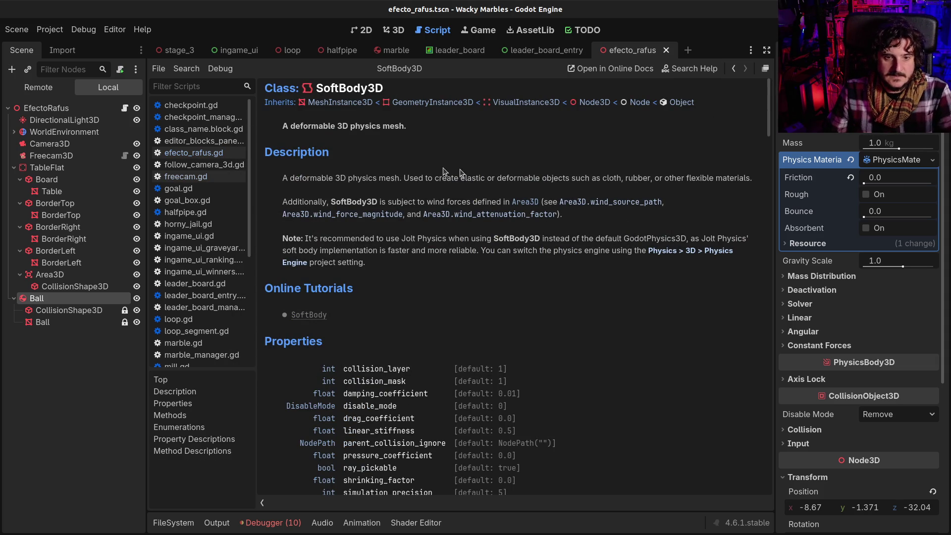
scroll(460, 168, down, 5)
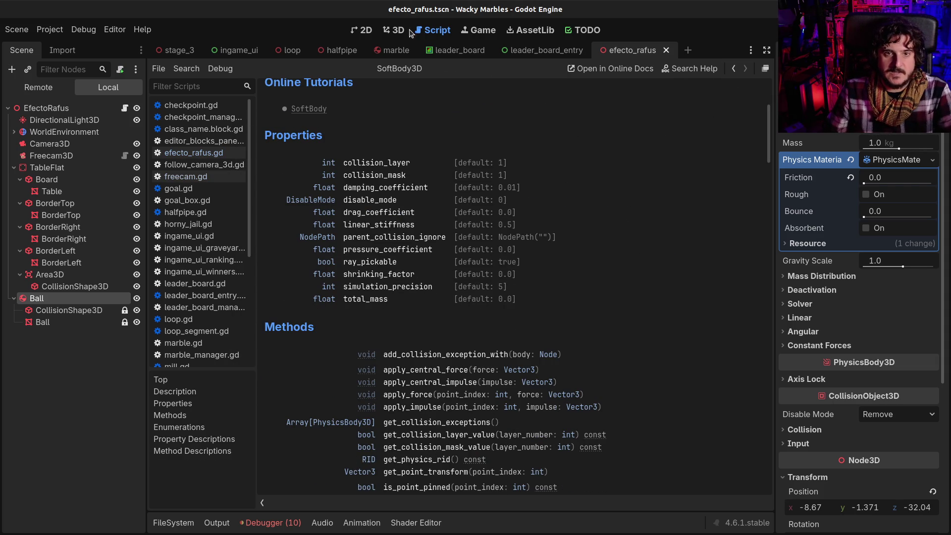
click(394, 31)
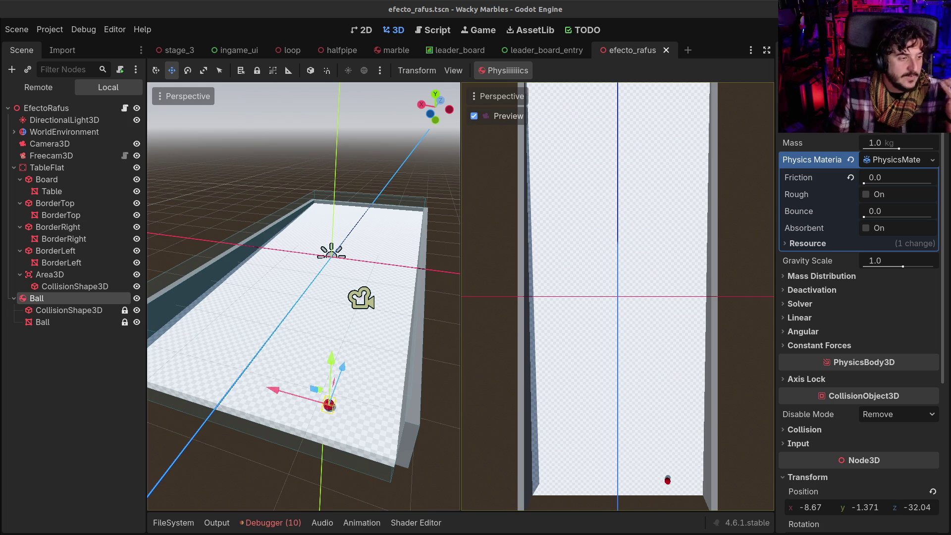
- Switch between the 3D view and Script workspace, shifting the 3D view over the table, ending on the SoftBody3D docs
mouse_move(406, 51)
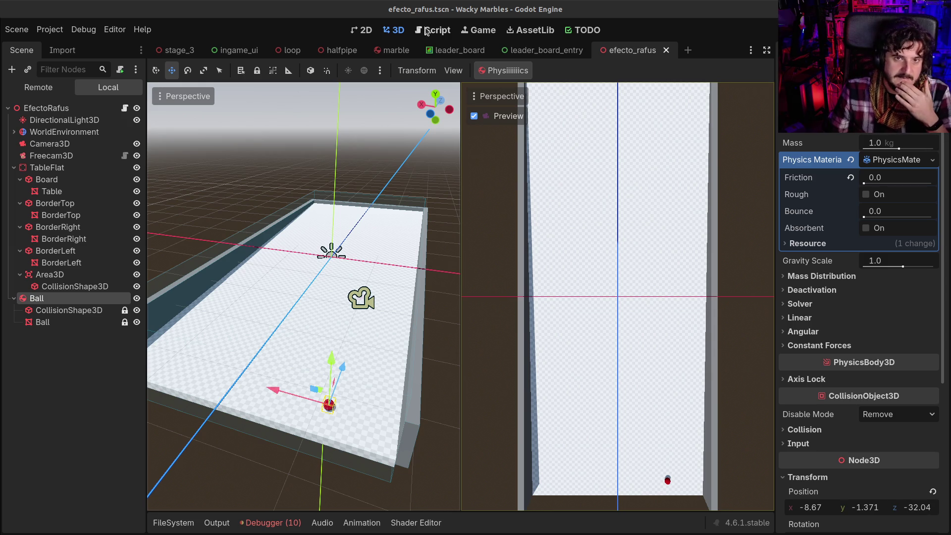
click(429, 34)
click(394, 32)
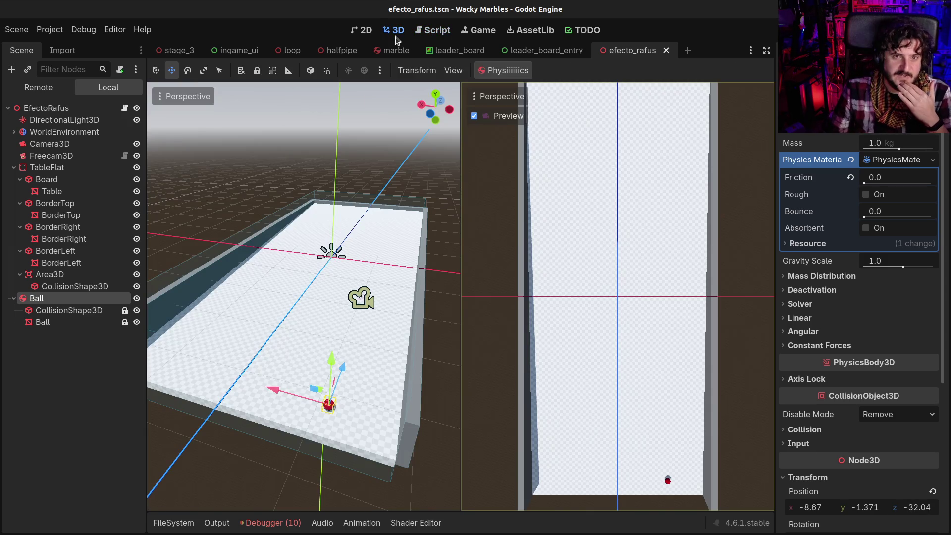
drag(393, 200, 421, 248)
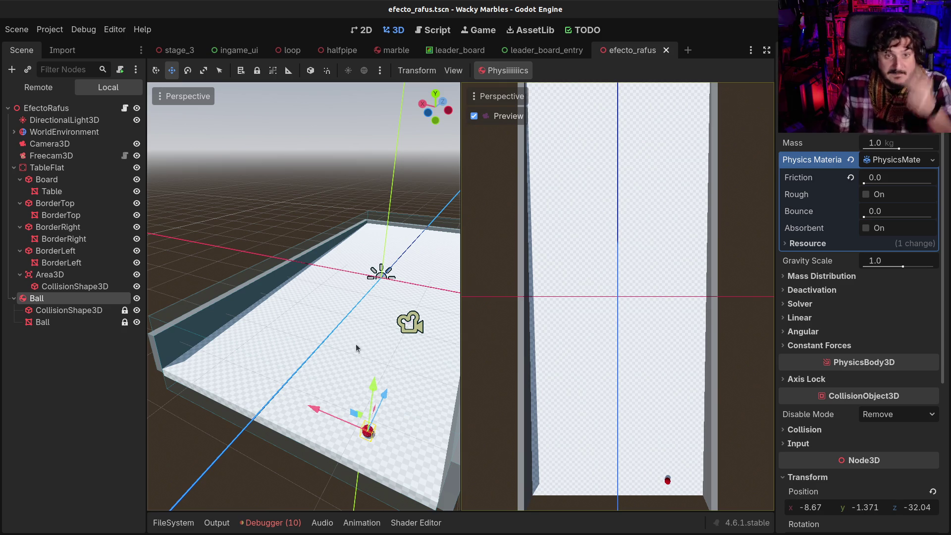
click(440, 31)
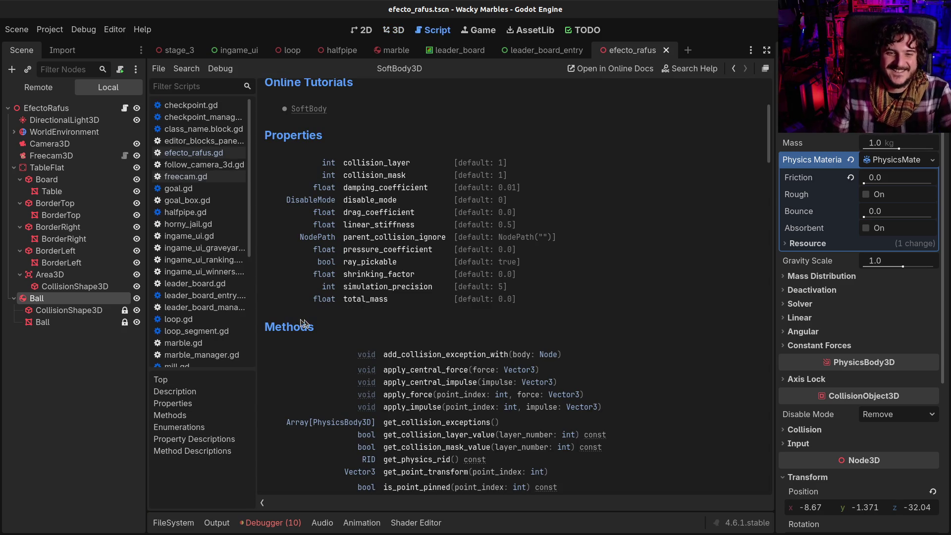
- Go back twice from the docs to efecto_rafus.gd and scroll up to lines 7–26
click(732, 67)
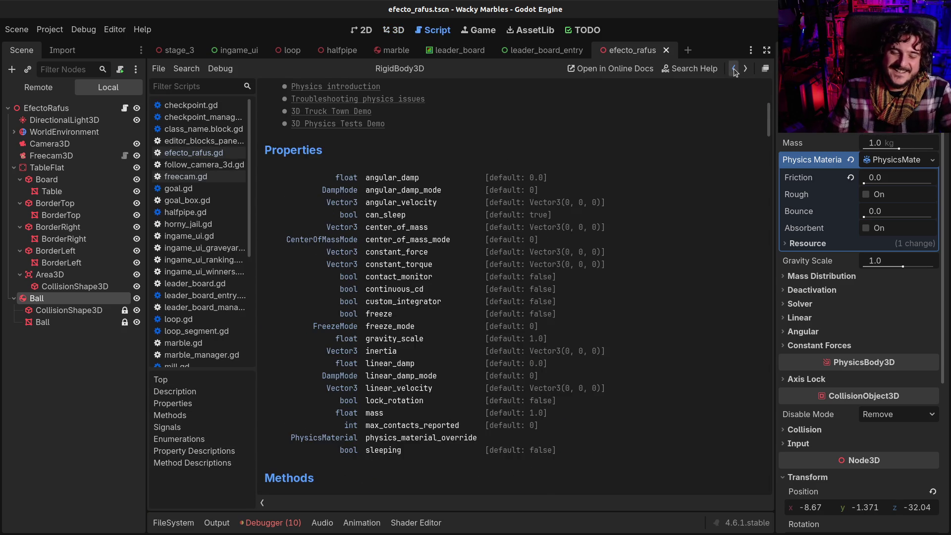
click(731, 68)
scroll(496, 237, up, 5)
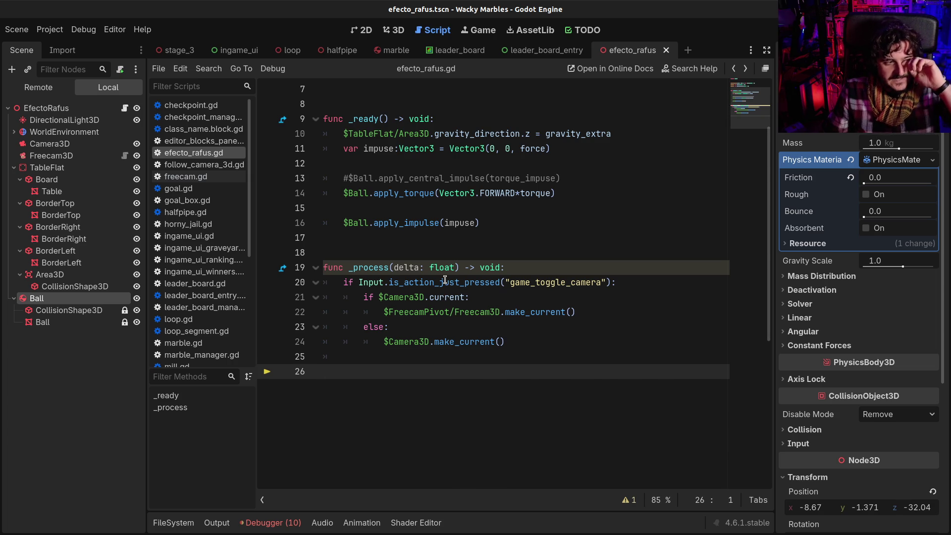
mouse_move(445, 280)
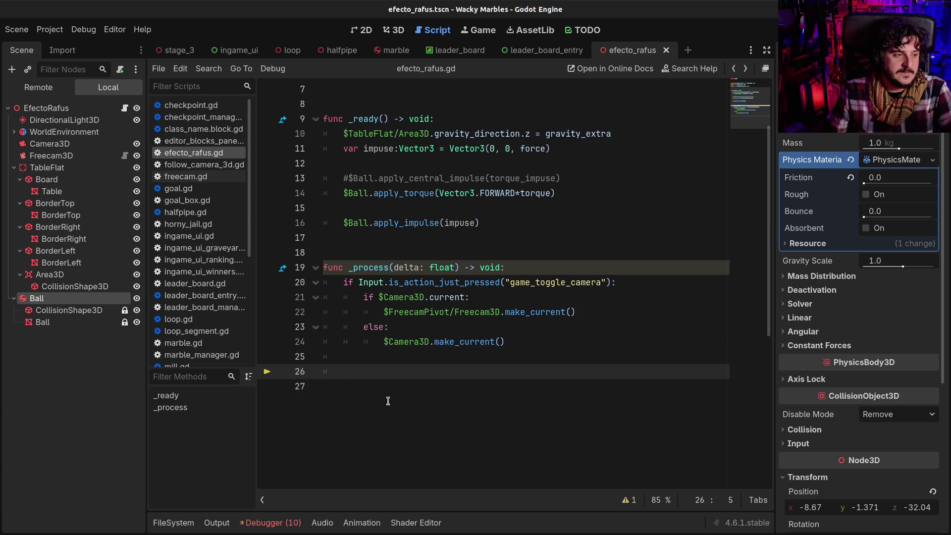
key(F1)
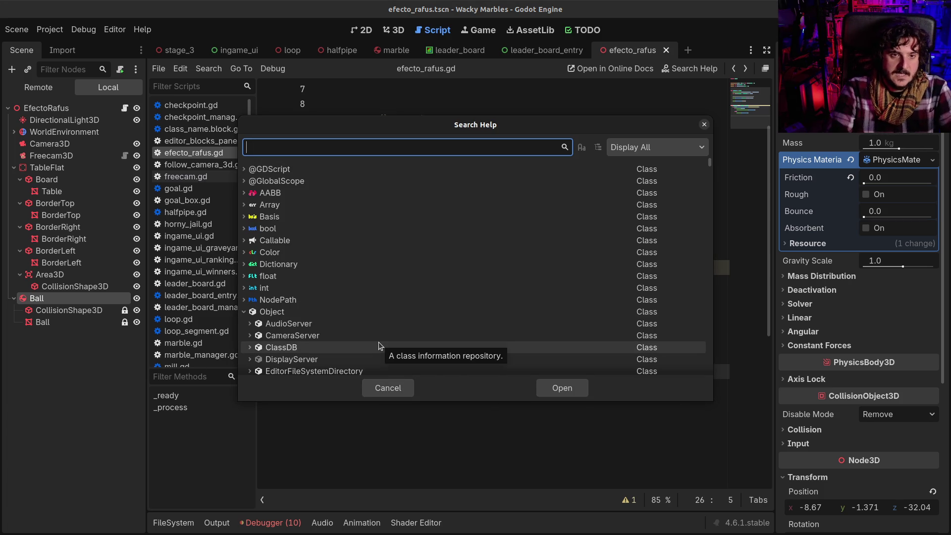
text(veloc)
key(BackSpace)
text(loci)
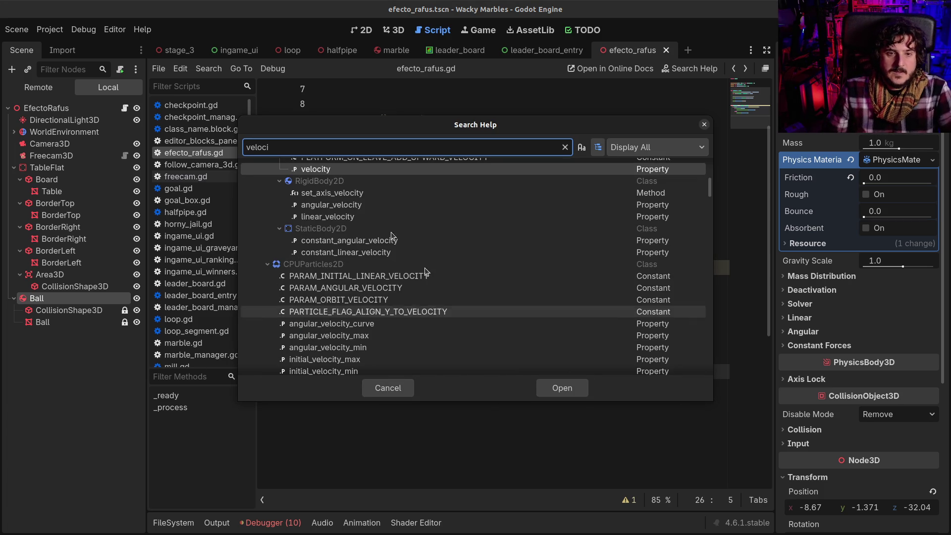
mouse_move(325, 222)
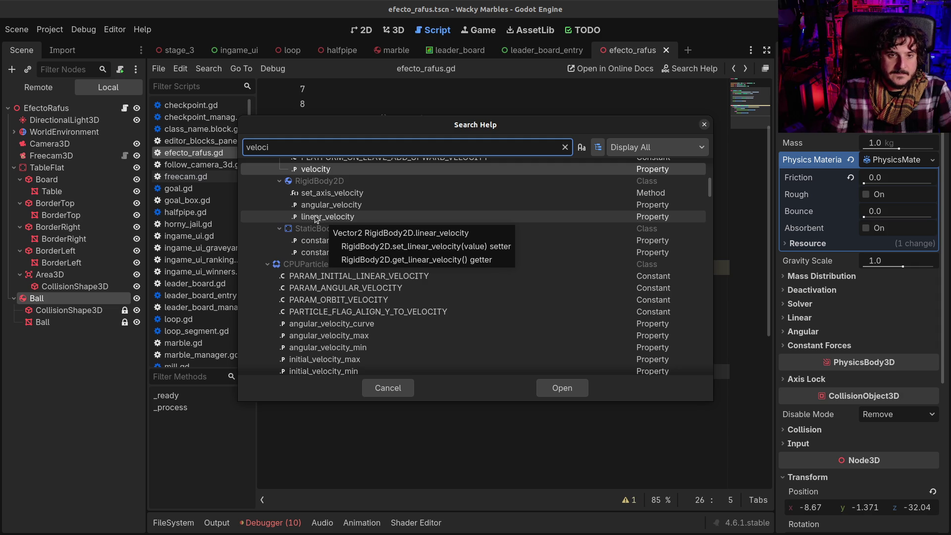
click(314, 218)
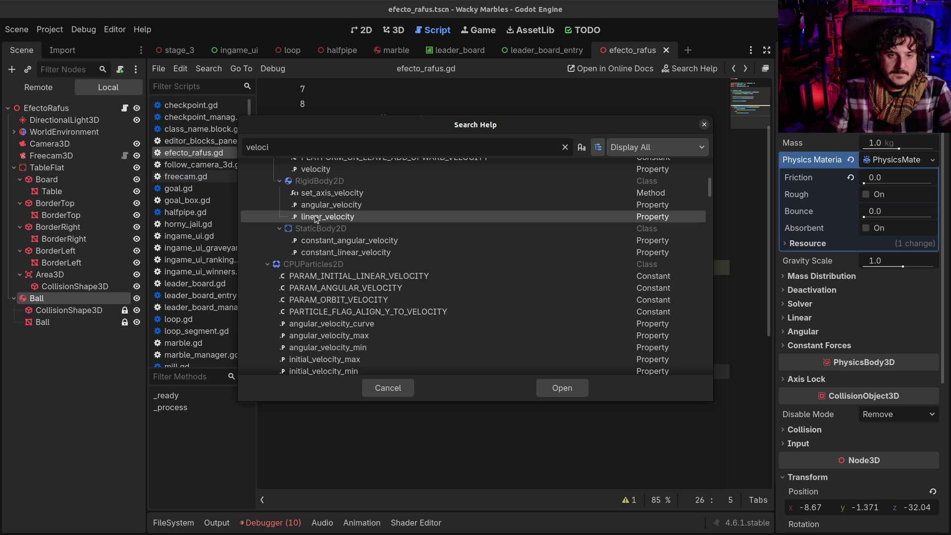
double_click(303, 181)
scroll(441, 317, down, 5)
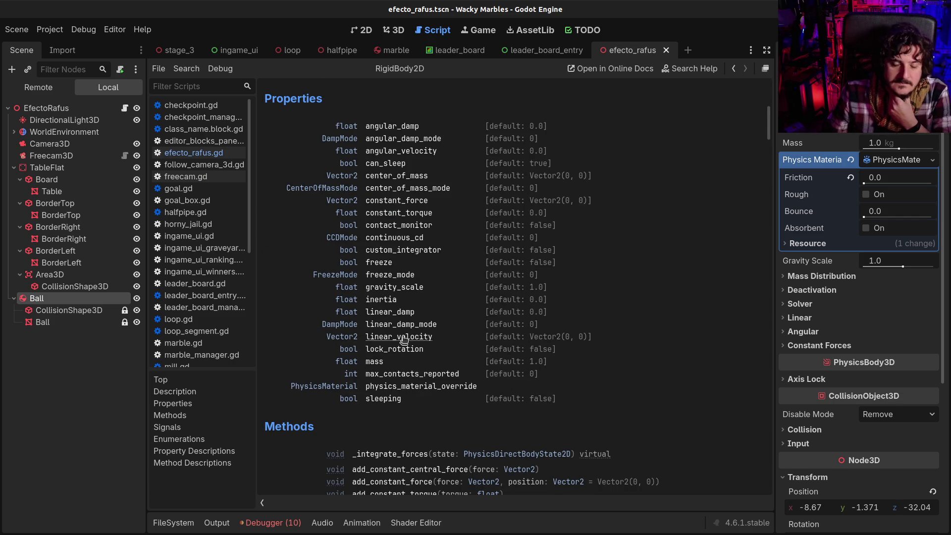
click(406, 336)
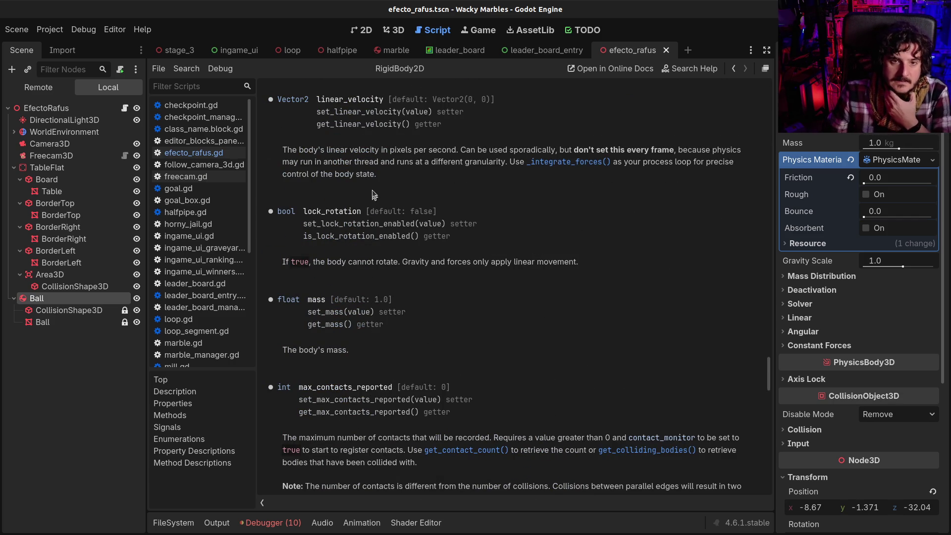
drag(352, 150, 716, 149)
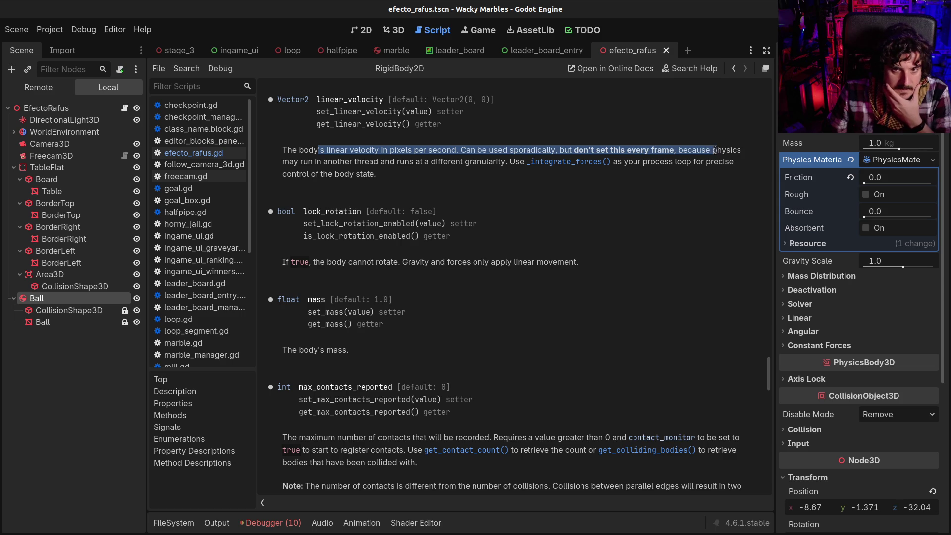
click(591, 154)
drag(559, 149, 716, 151)
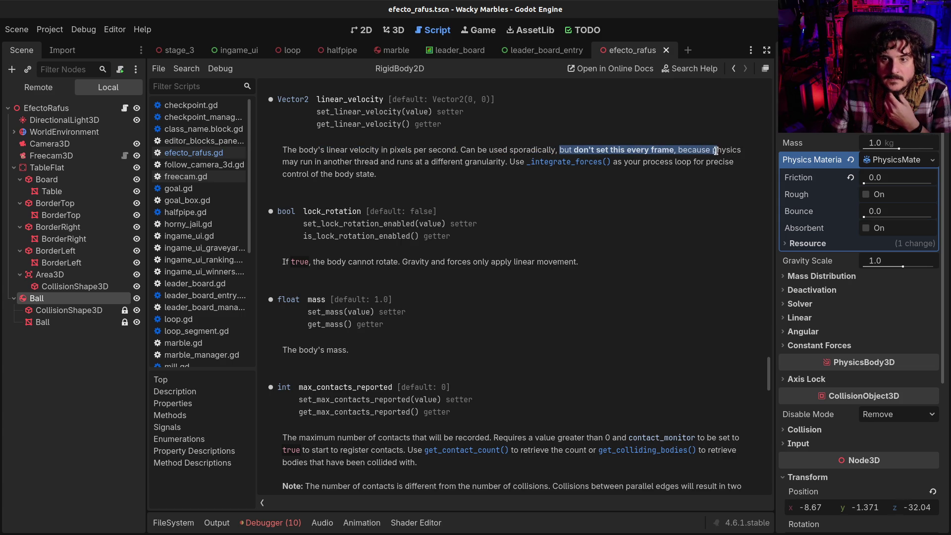
click(708, 155)
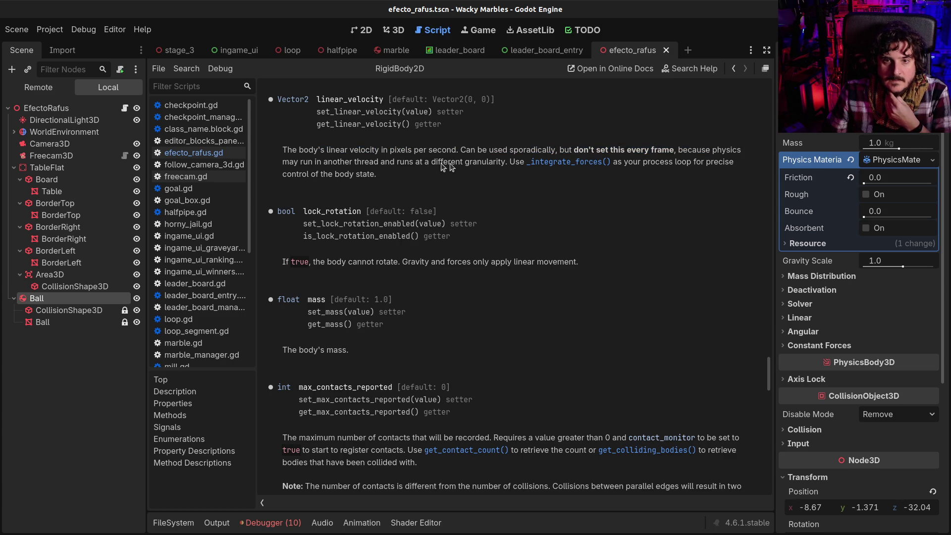
click(747, 70)
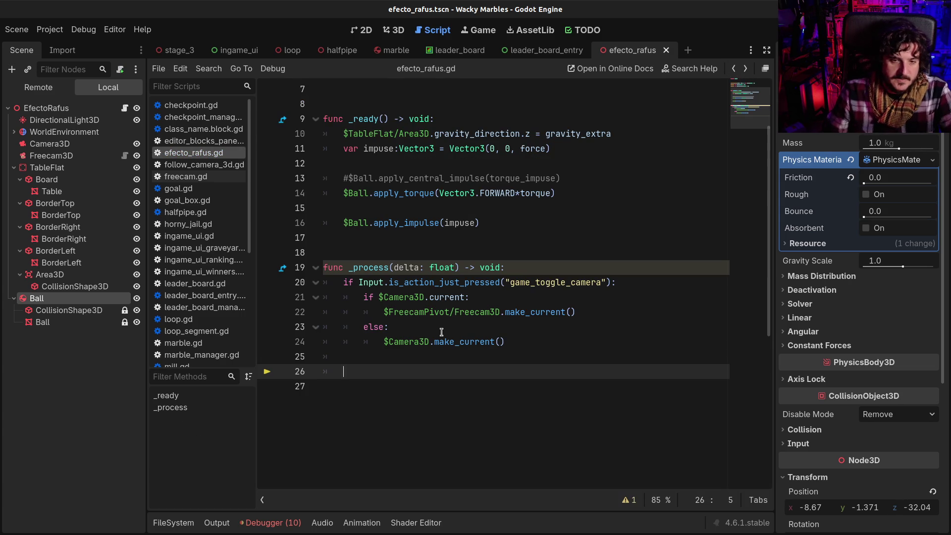
- Restore print($Ball.velocity) on line 26 and change it to print($Ball.linear_velocity)
key(ctrl+z)
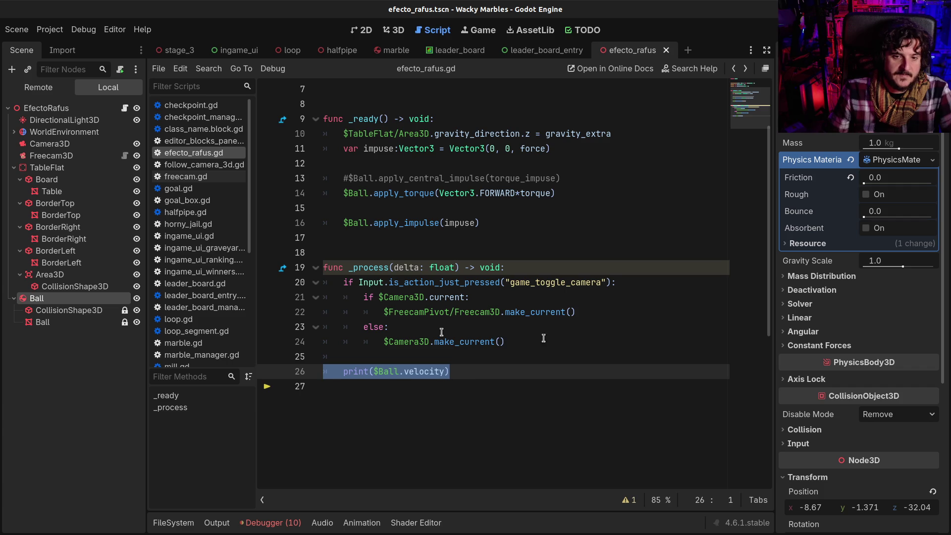
click(404, 372)
text(linear_)
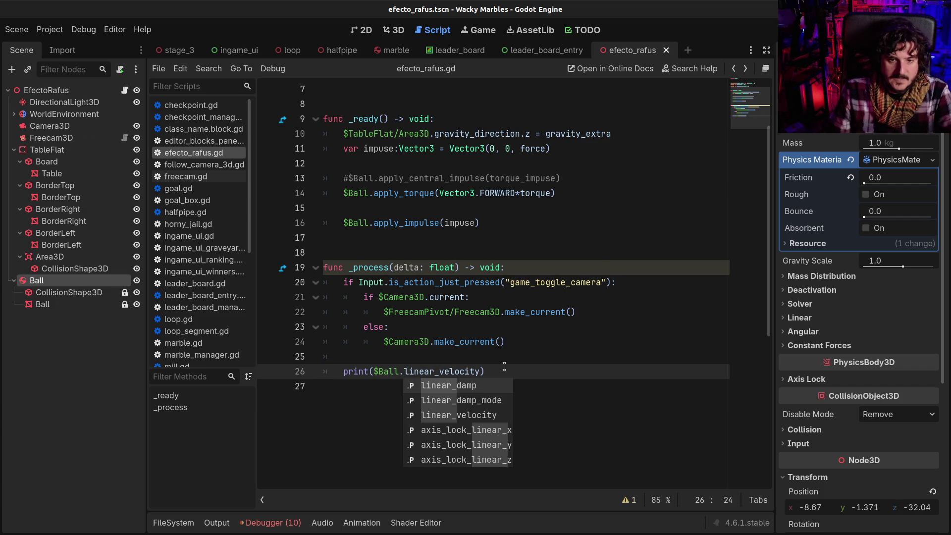
- Run the scene several times to watch the printed velocities, then stop with F8
key(F6)
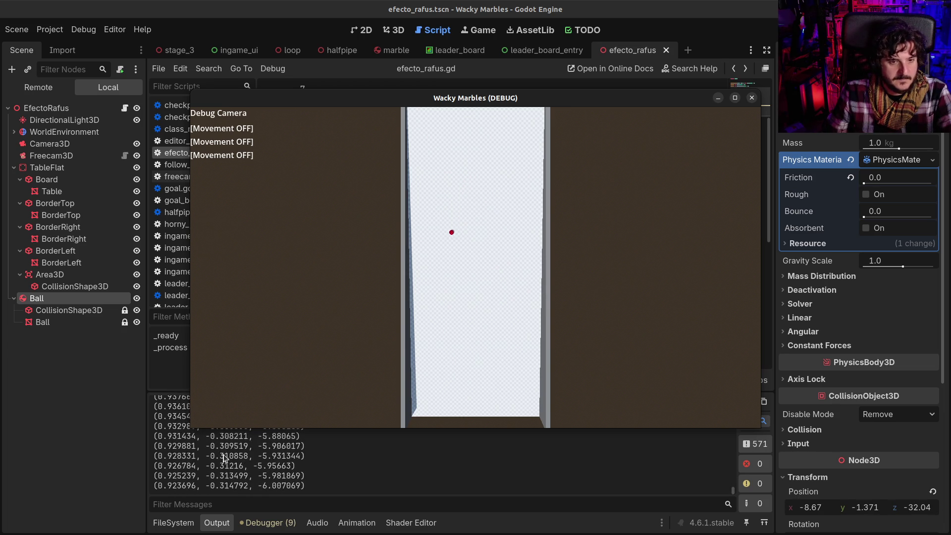
click(273, 456)
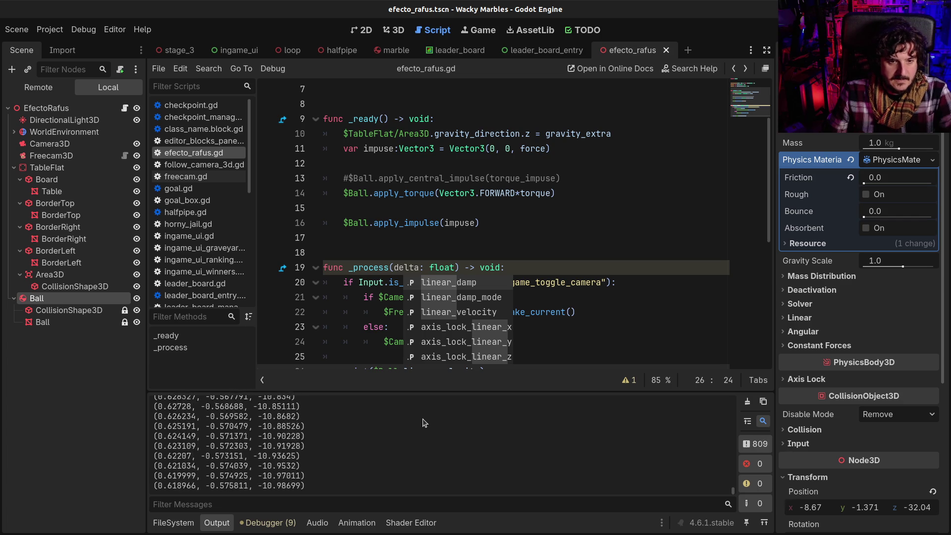
key(alt+Tab)
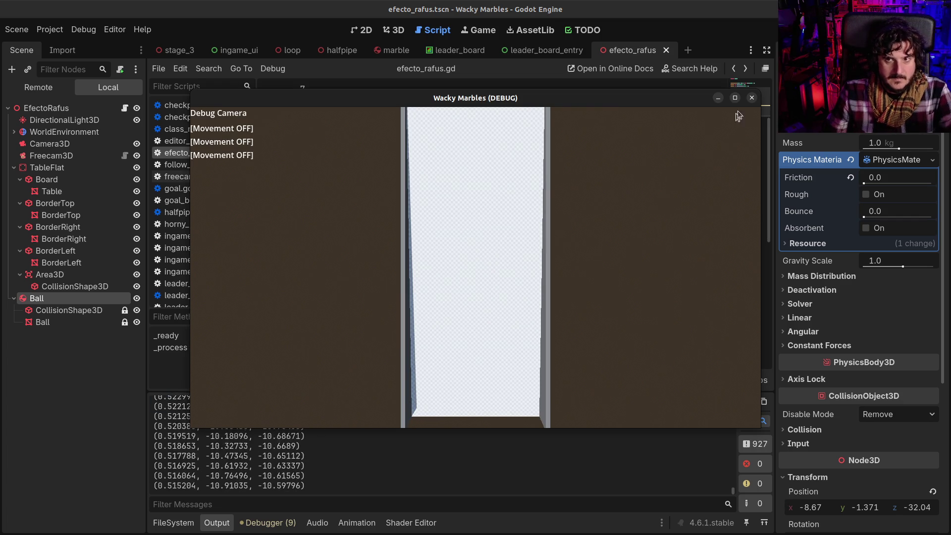
key(F6)
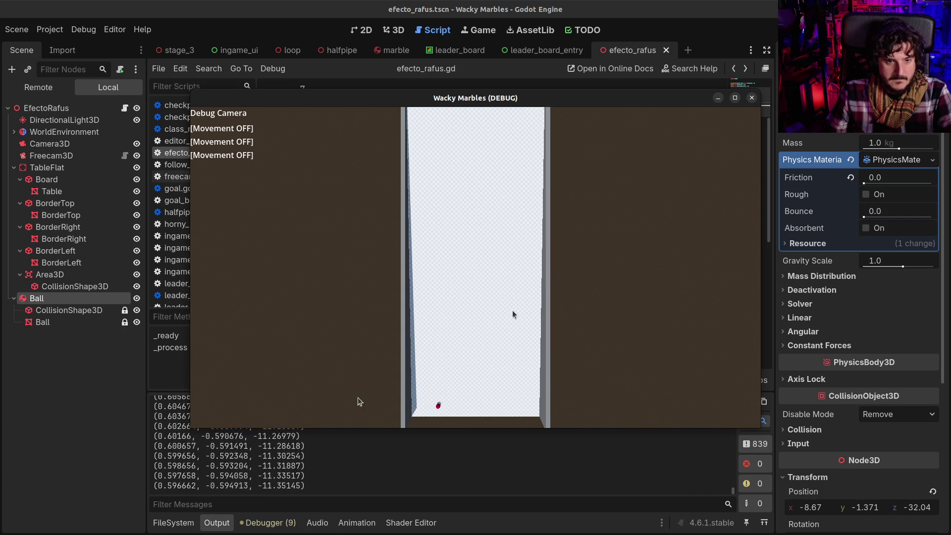
key(F8)
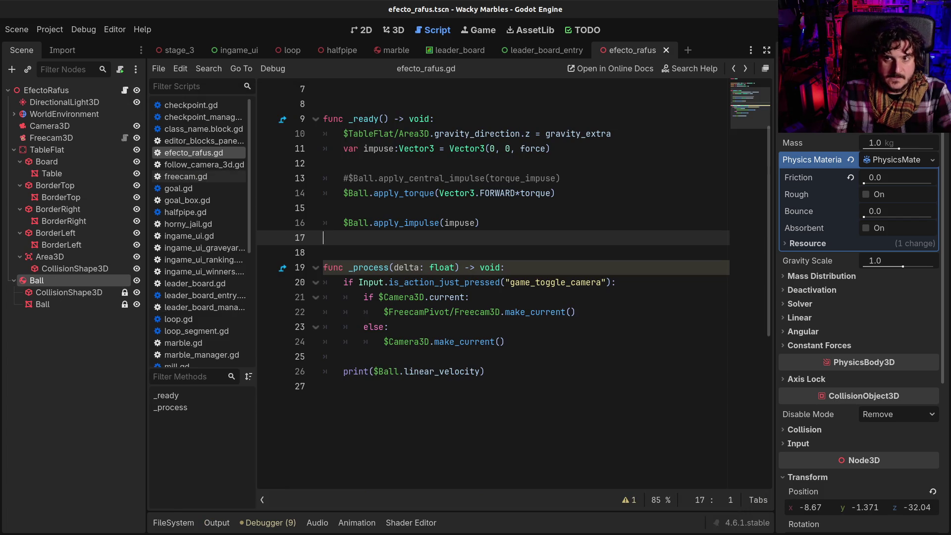
key(F6)
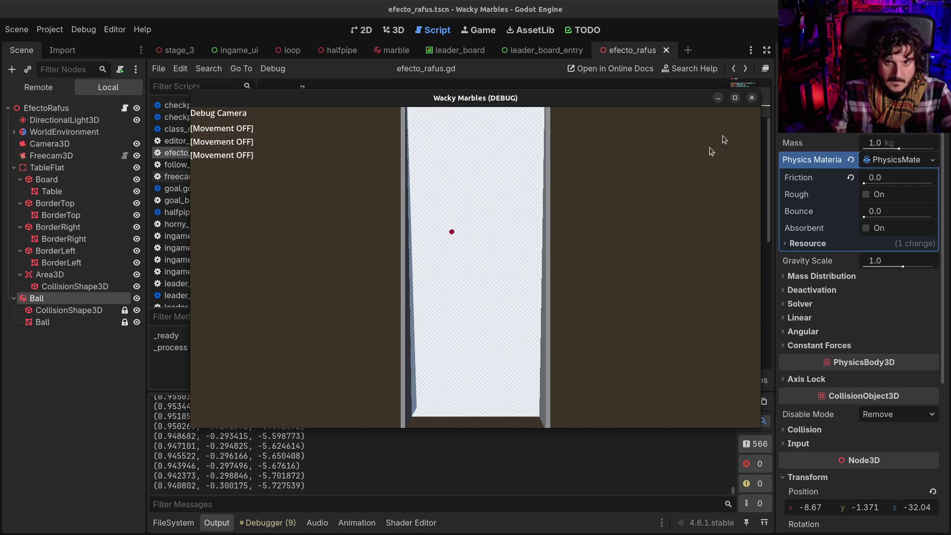
key(F8)
click(502, 297)
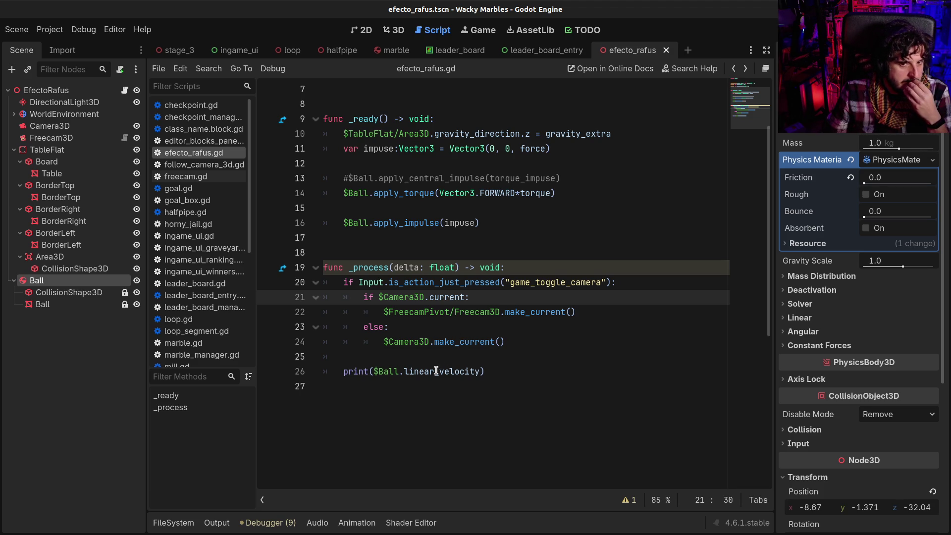
- Rewrite line 26 as abs($Ball.linear_velocity), removing print and the stray parentheses
mouse_move(434, 372)
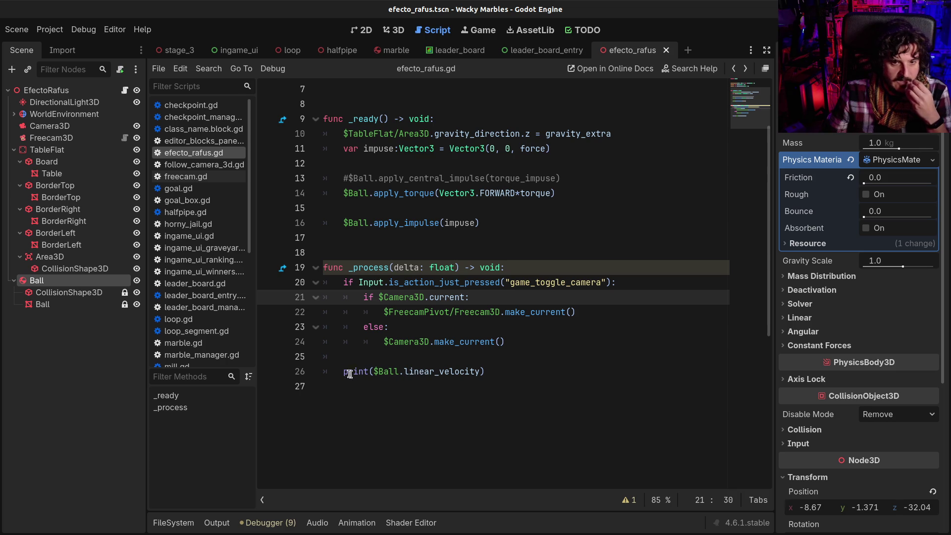
drag(342, 371, 375, 370)
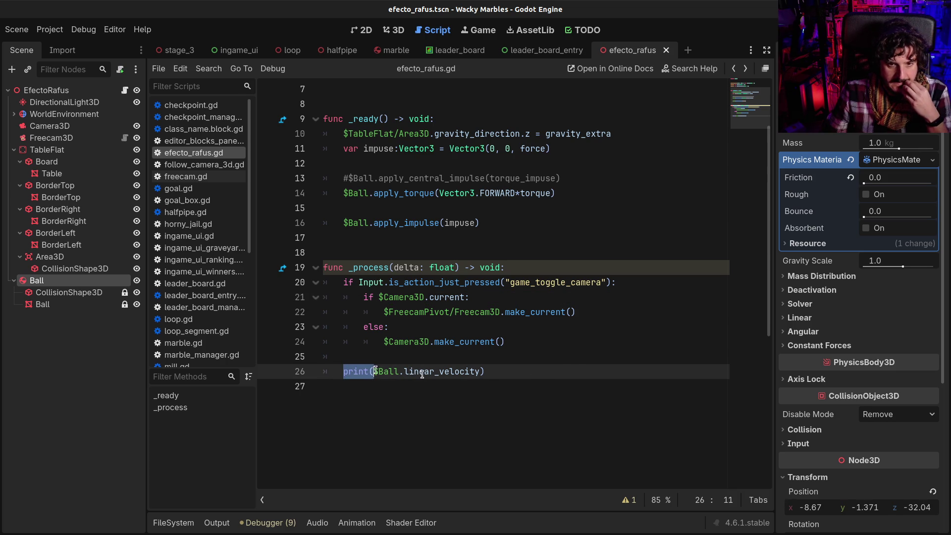
key(BackSpace)
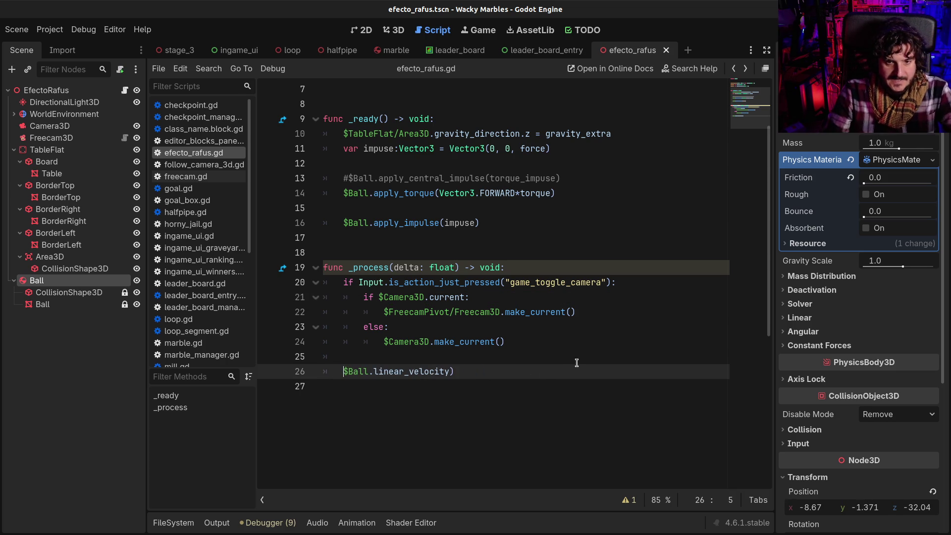
key(Right)
key(Right)
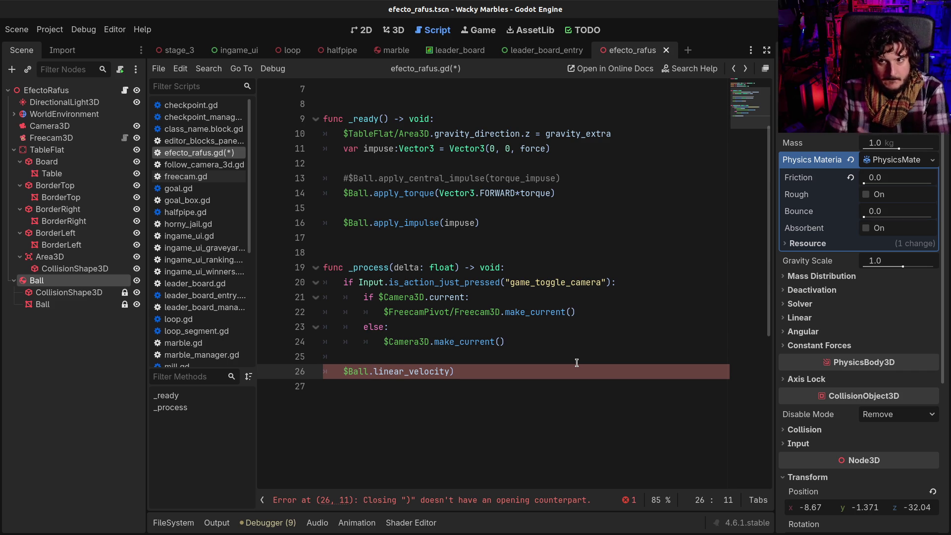
key(End)
key(BackSpace)
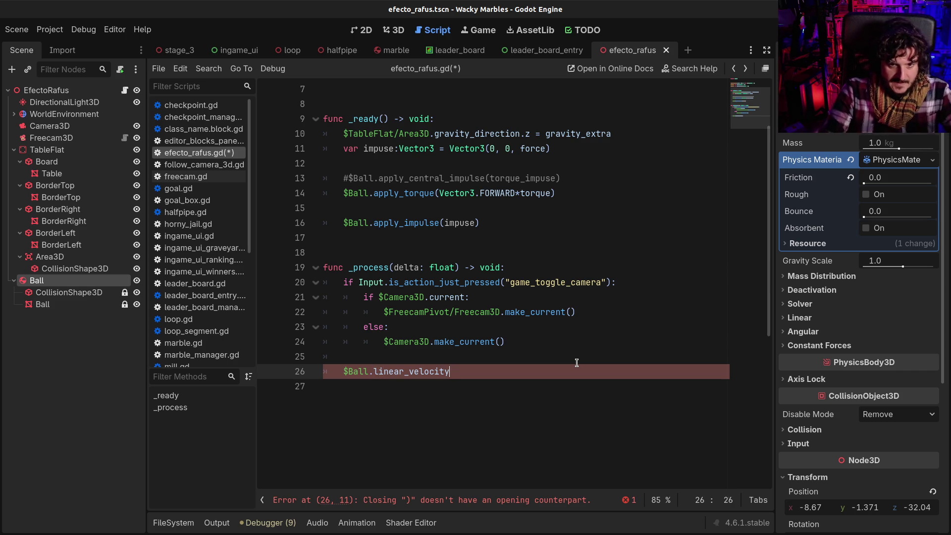
text())
key(Home)
text(abs()
key(Delete)
key(End)
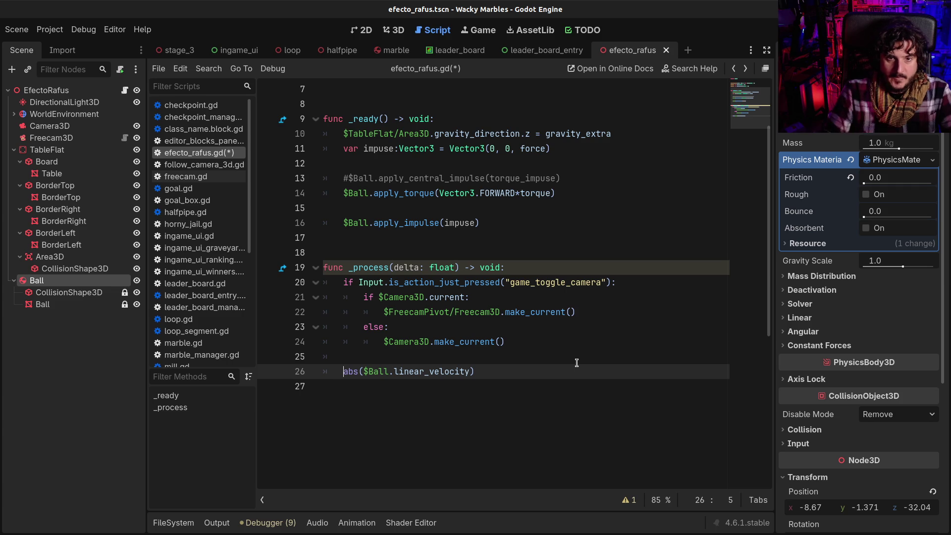
- Copy the apply_torque(Vector3.FORWARD*torque) call from _ready onto a new line in _process
click(337, 194)
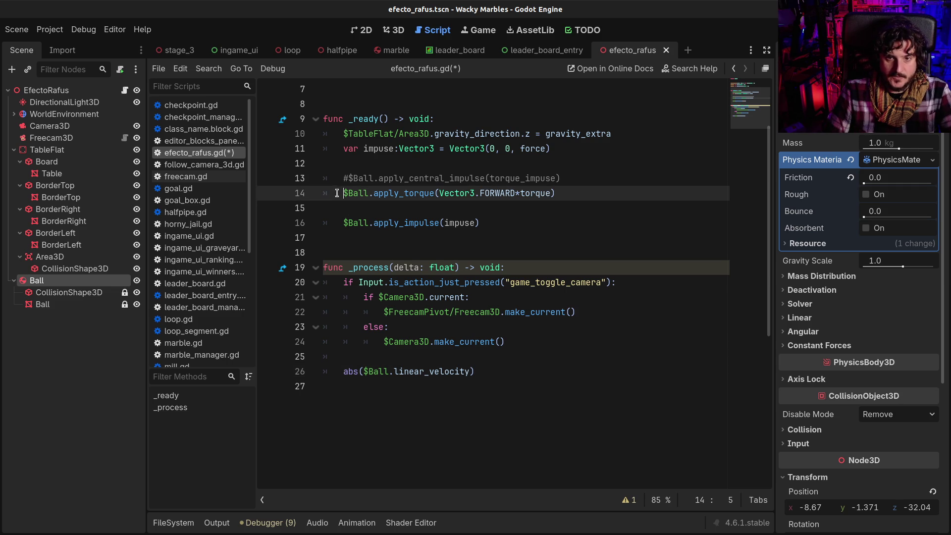
shift+click(572, 192)
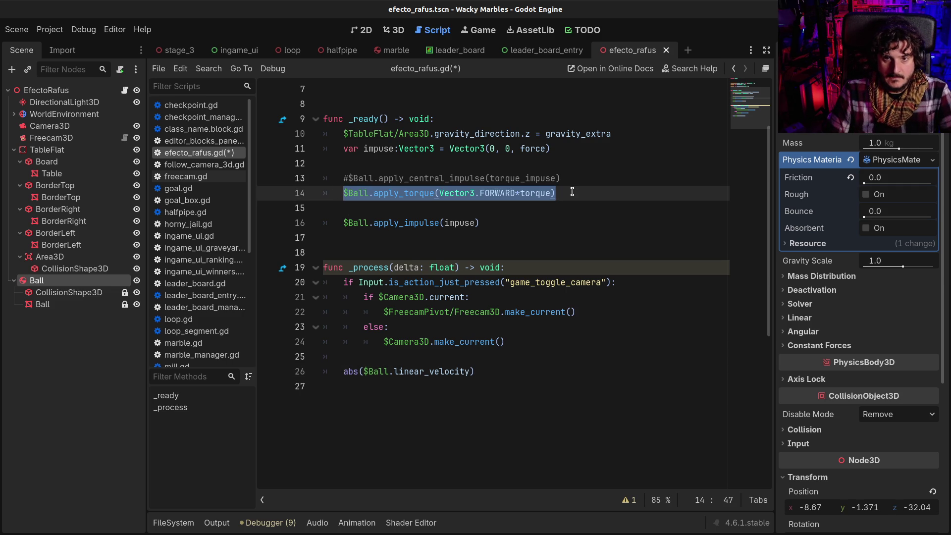
click(419, 359)
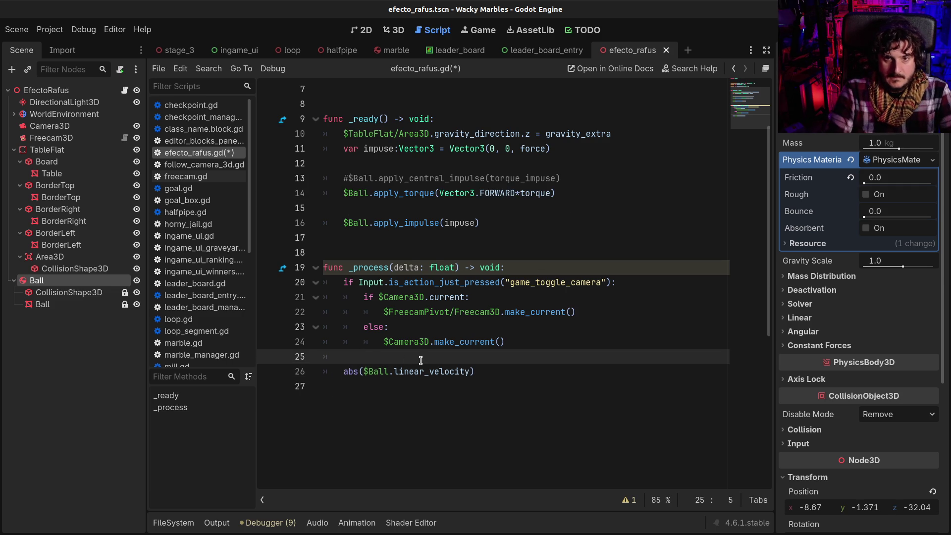
key(Return)
text($Ball.apply_torque(Vector3.FORWARD*torque))
key(Down)
key(Left)
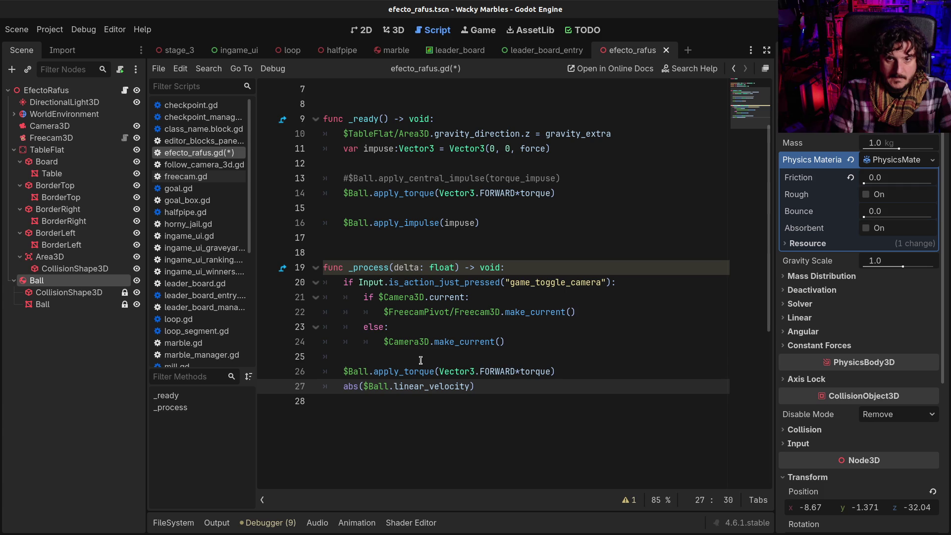
- Comment out the apply_torque call on line 14 in _ready with #
click(342, 179)
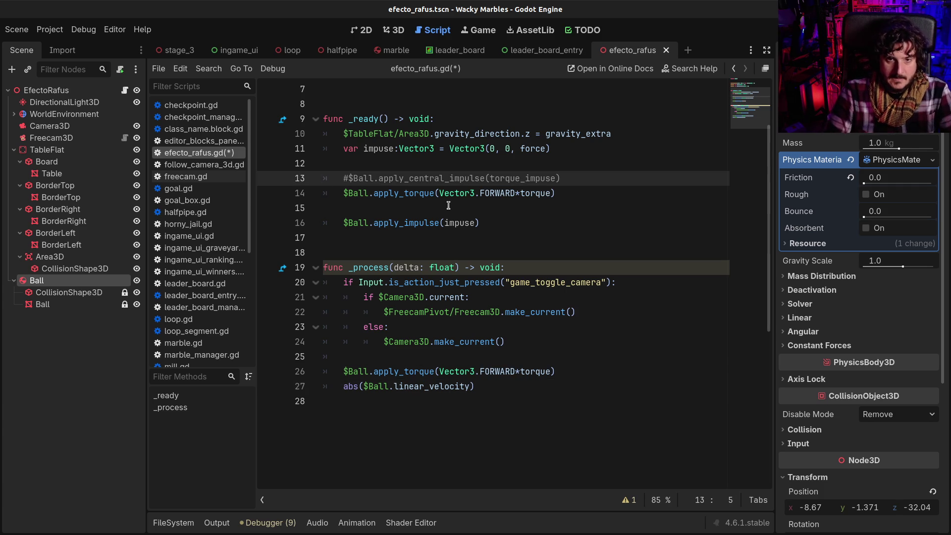
key(Down)
text(#)
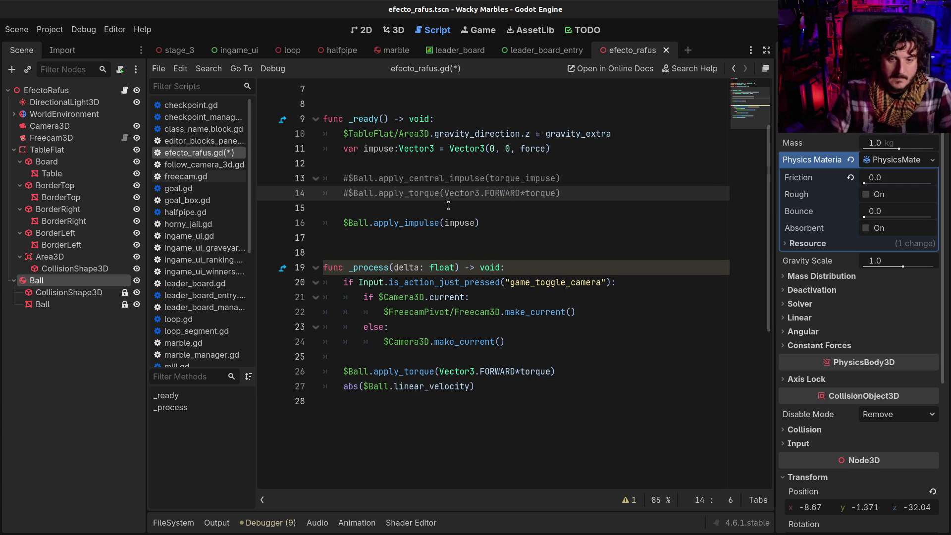
- Delete the abs($Ball.linear_velocity) expression line from _process
click(349, 387)
shift+click(494, 386)
key(BackSpace)
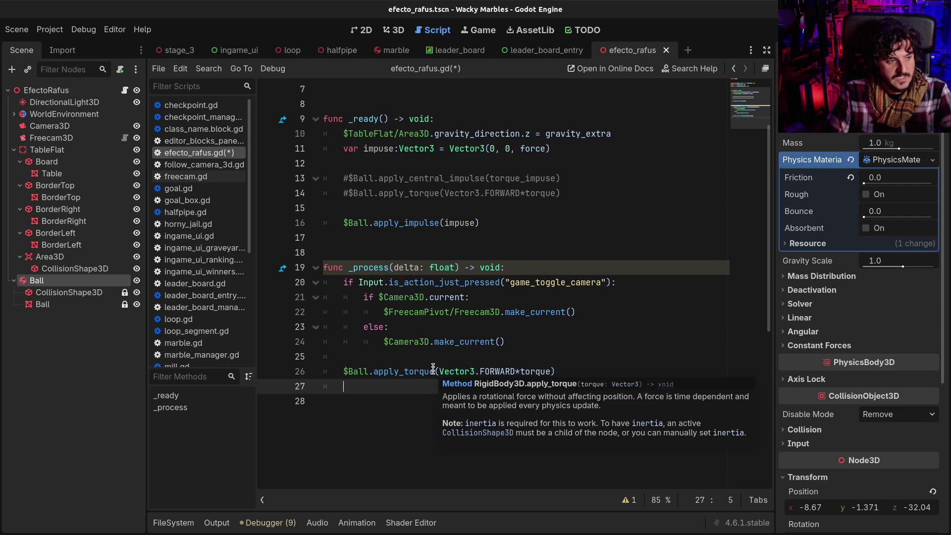
mouse_move(435, 367)
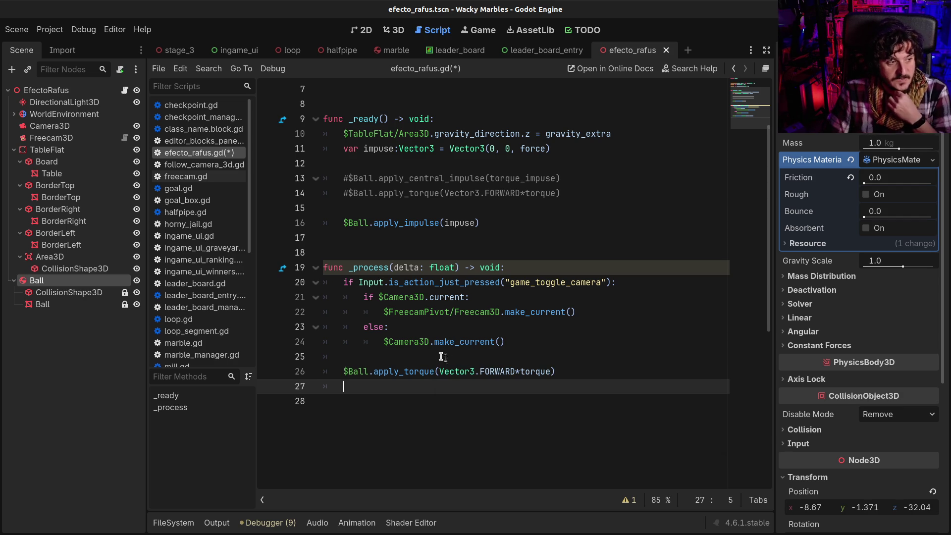
click(549, 370)
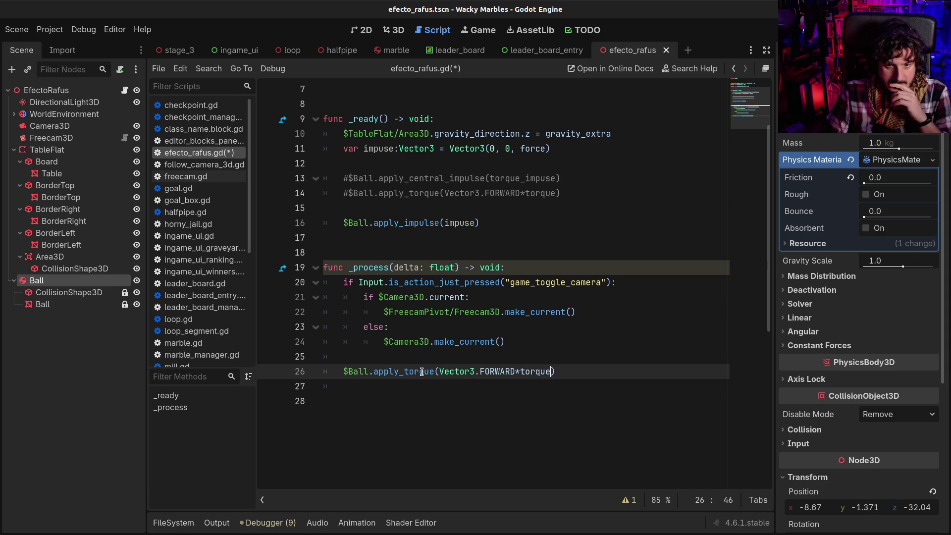
mouse_move(418, 366)
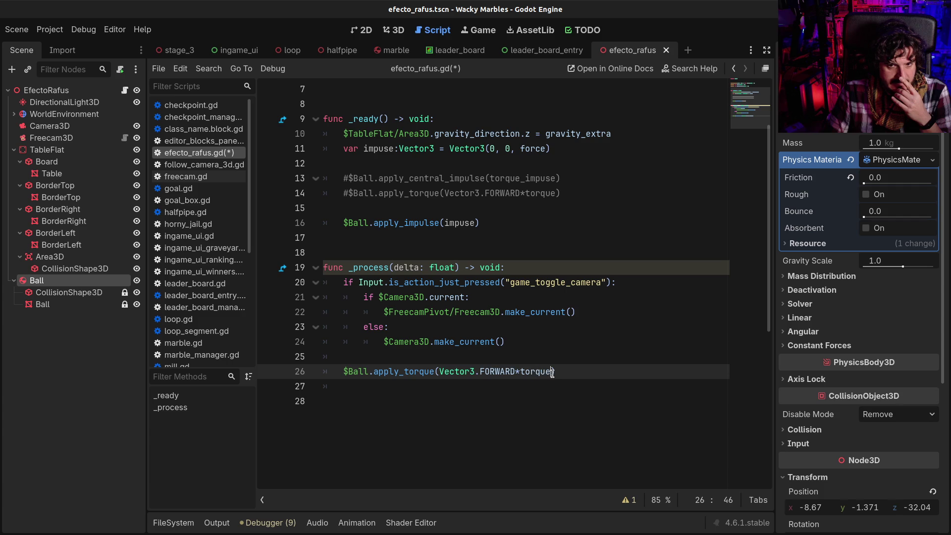
mouse_move(553, 374)
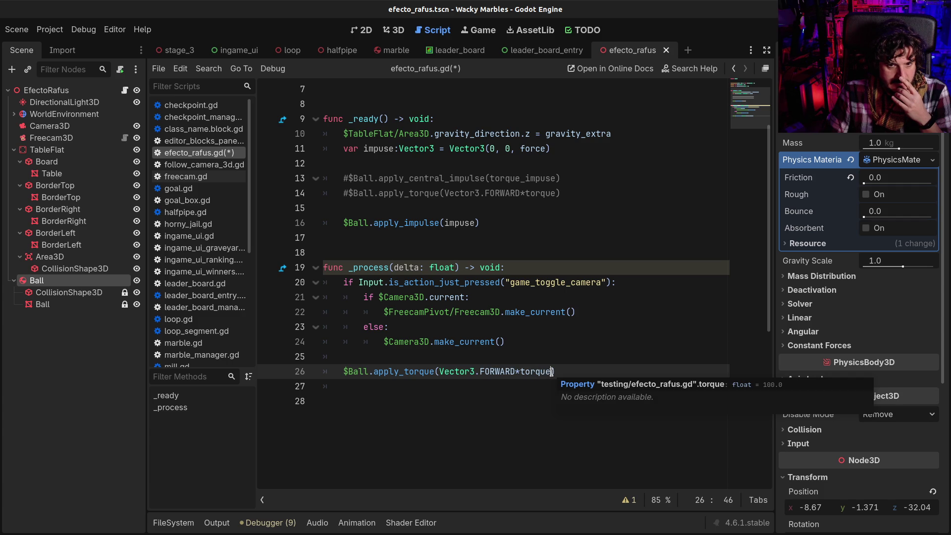
- Extend the argument to Vector3.FORWARD*torque - Vector3.FORWARD*torque*abs($Ball.linear_velocity)
text(-)
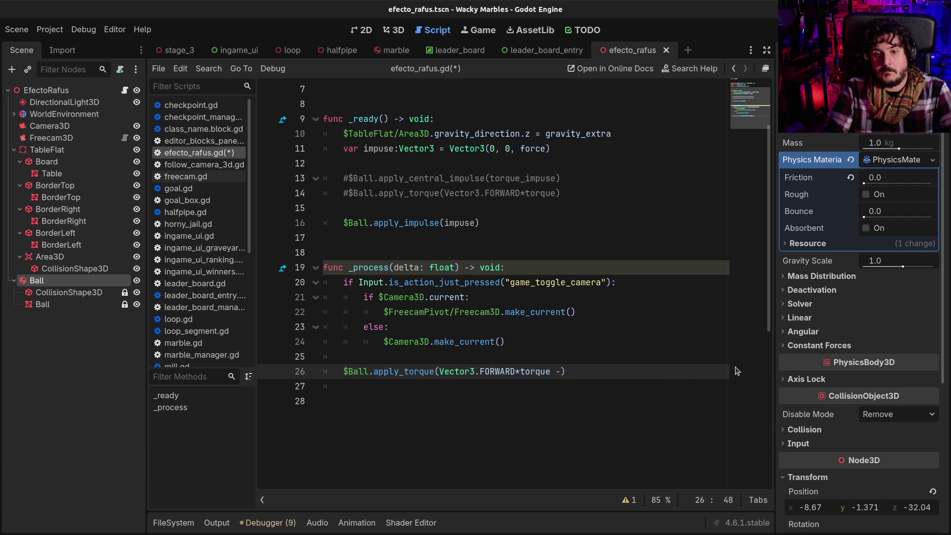
text(abs($Ball.linear_velocity))
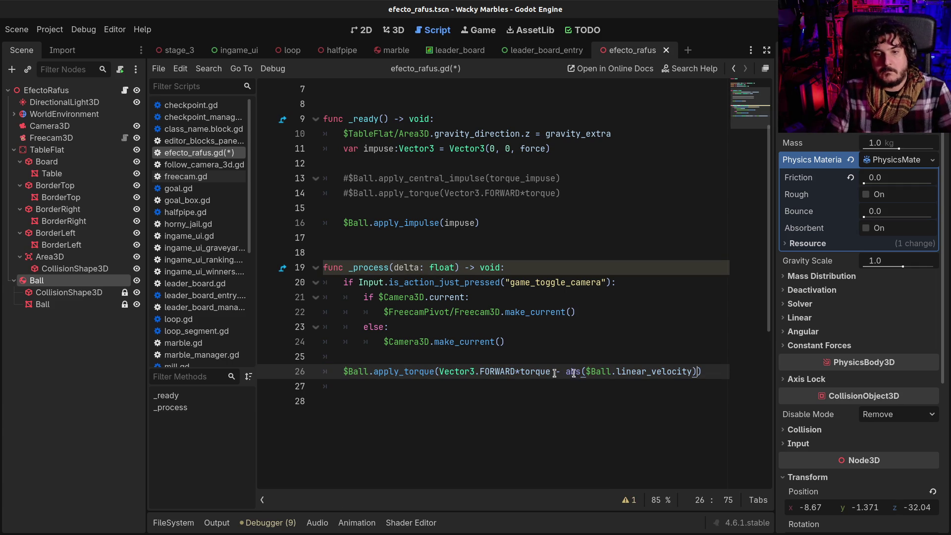
click(444, 372)
shift+click(550, 372)
drag(545, 371, 565, 372)
text(*)
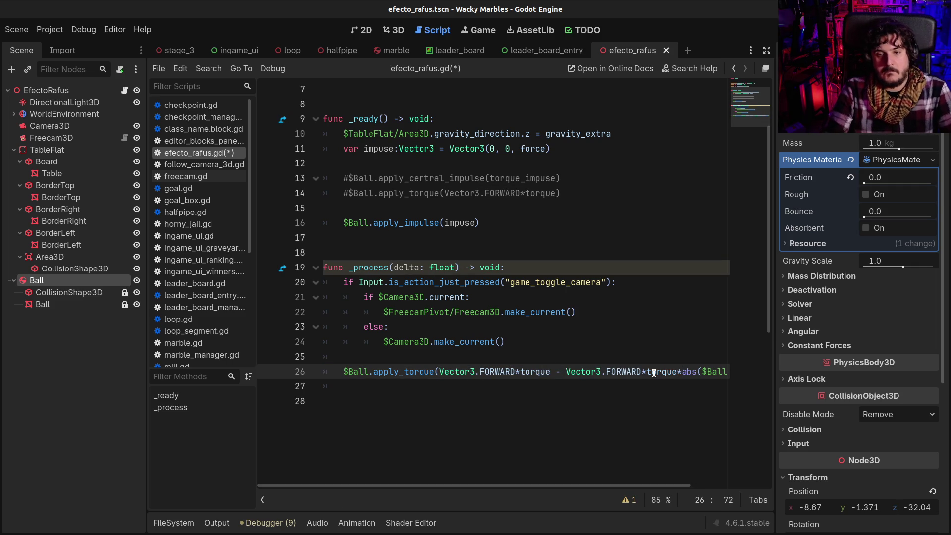
key(Left)
key(Left)
key(Left)
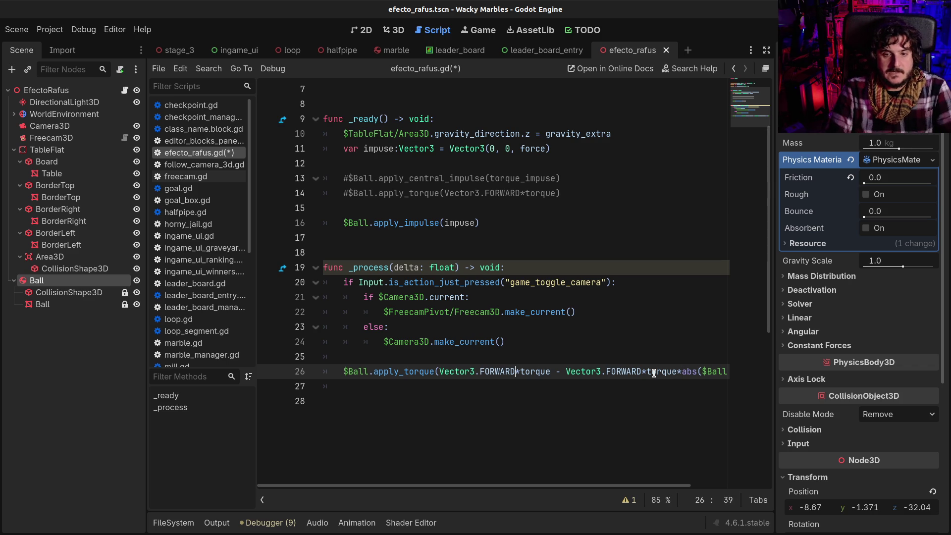
- Move that torque expression into a new 'var torque =' line above the call
key(shift+End)
key(ctrl+c)
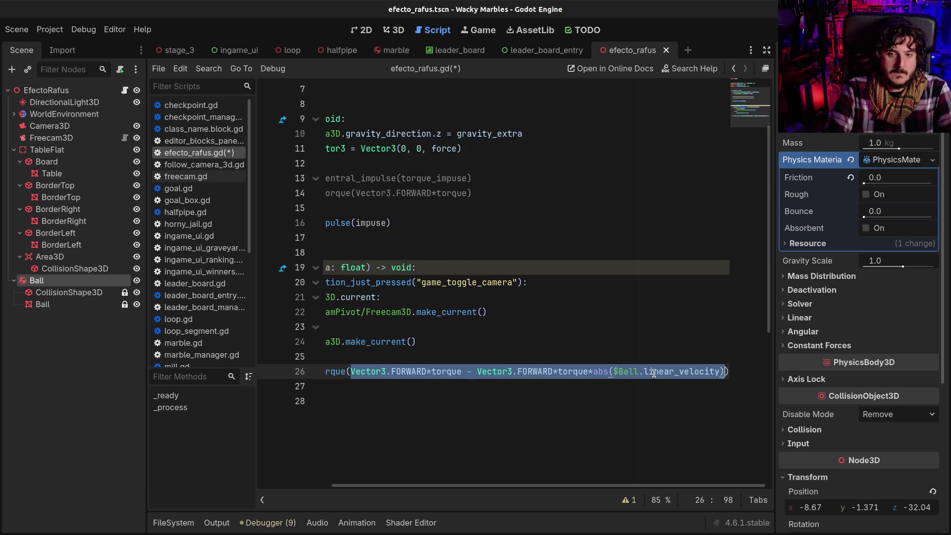
key(Delete)
key(Up)
text(var torque =)
key(ctrl+v)
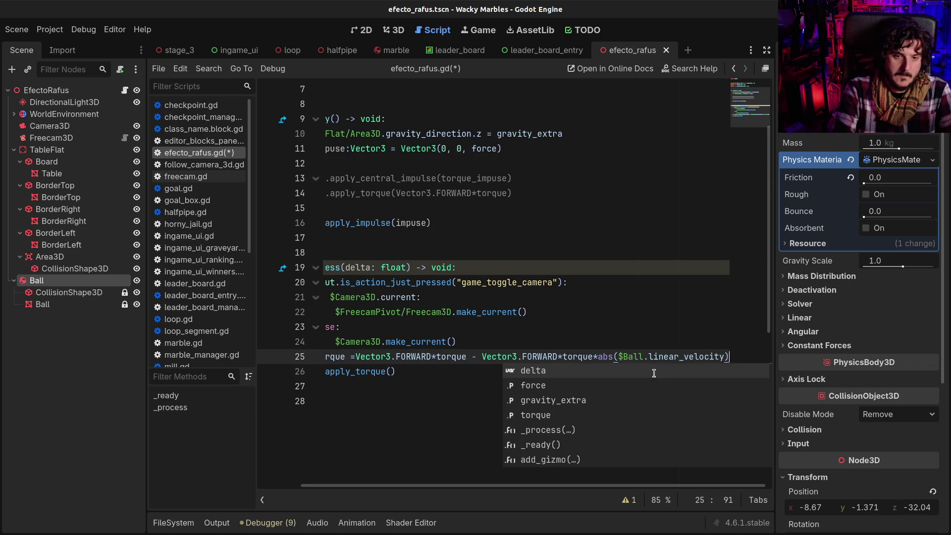
key(Home)
key(Right)
key(ctrl+Right)
key(ctrl+Right)
- Change the call to $Ball.apply_torque(torque) and save the script
key(Down)
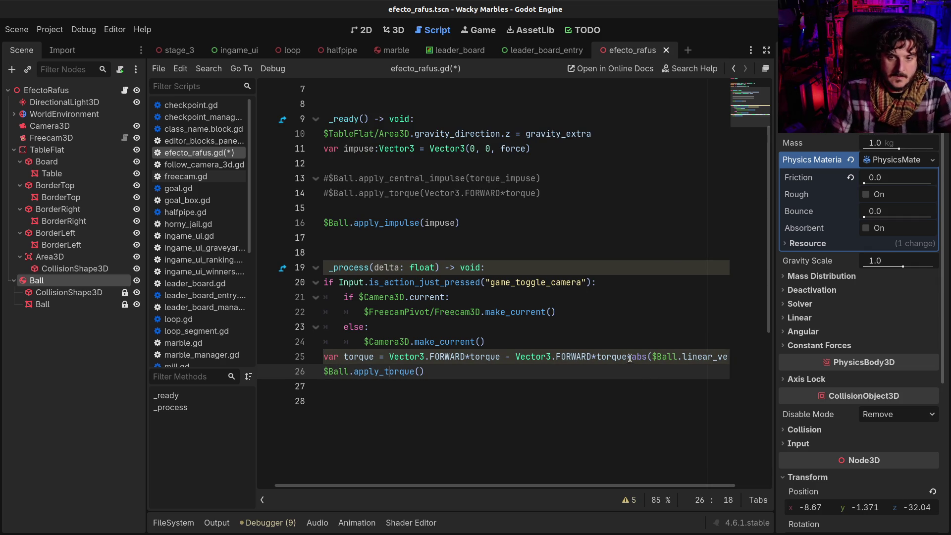
click(417, 370)
key(Right)
text(torque)
key(ctrl+s)
click(569, 357)
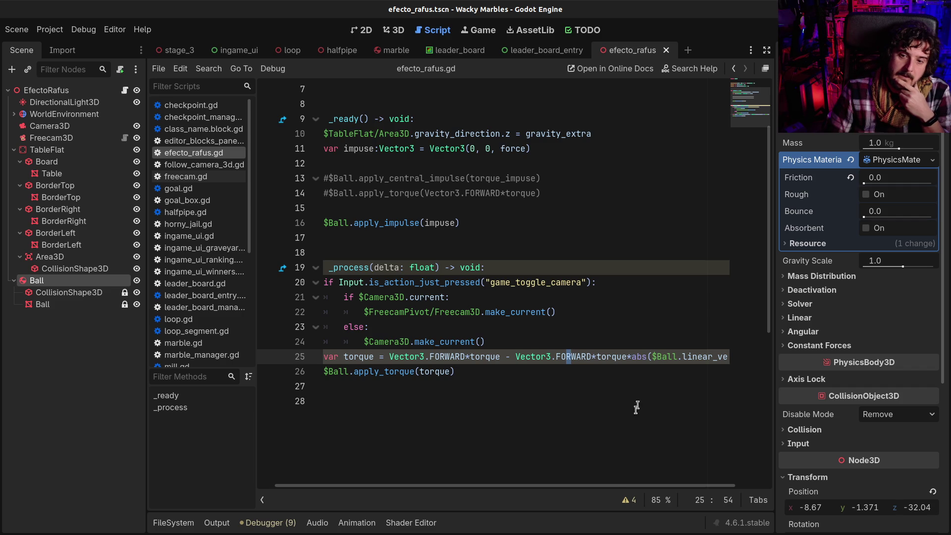
- Append .length() to $Ball.linear_velocity in the torque line and save
drag(674, 487, 706, 491)
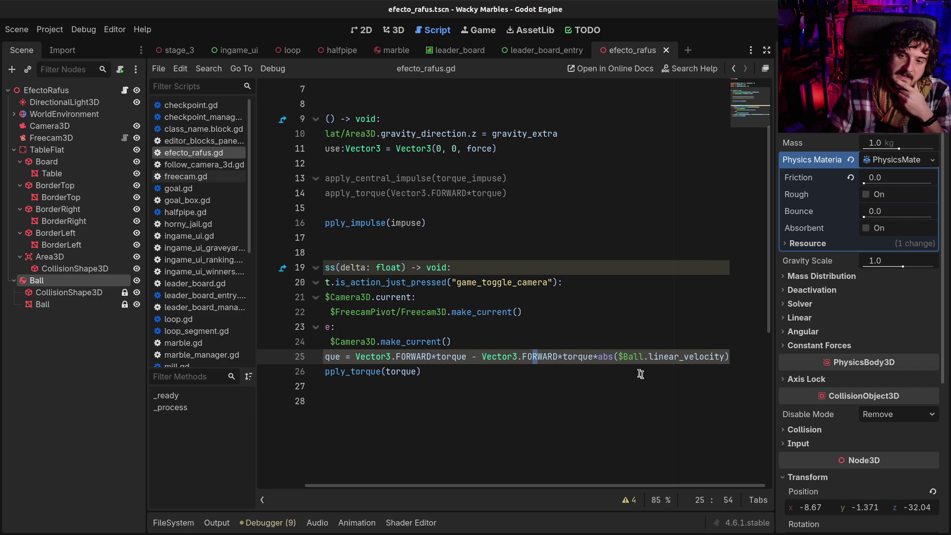
click(721, 357)
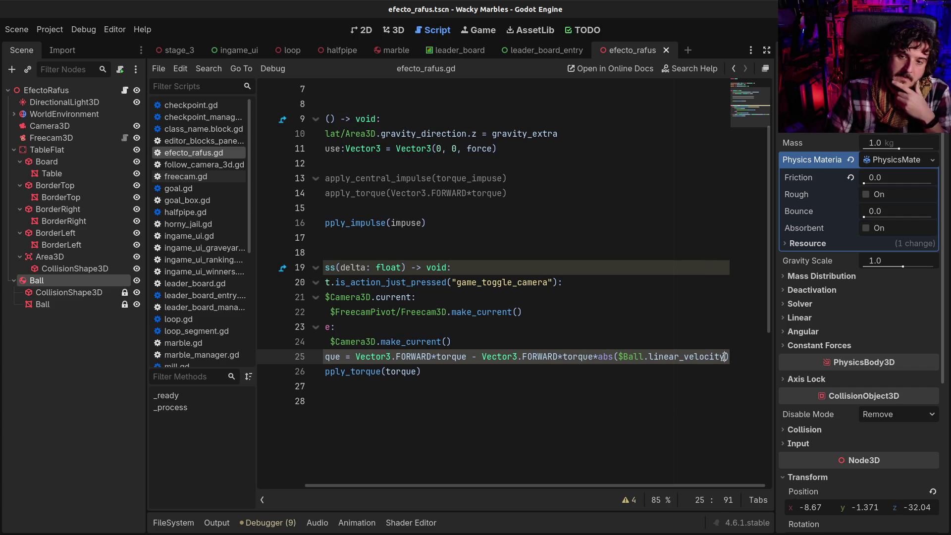
text(.z)
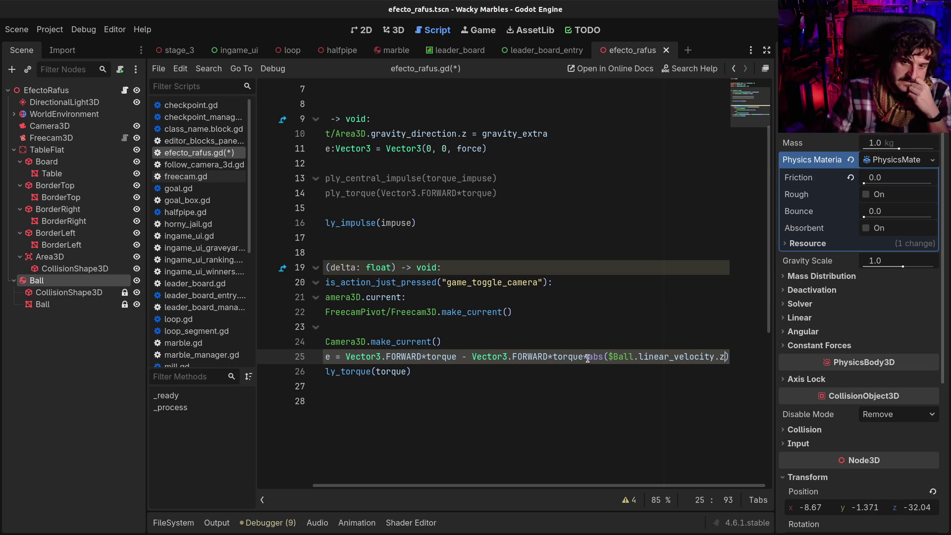
mouse_move(586, 357)
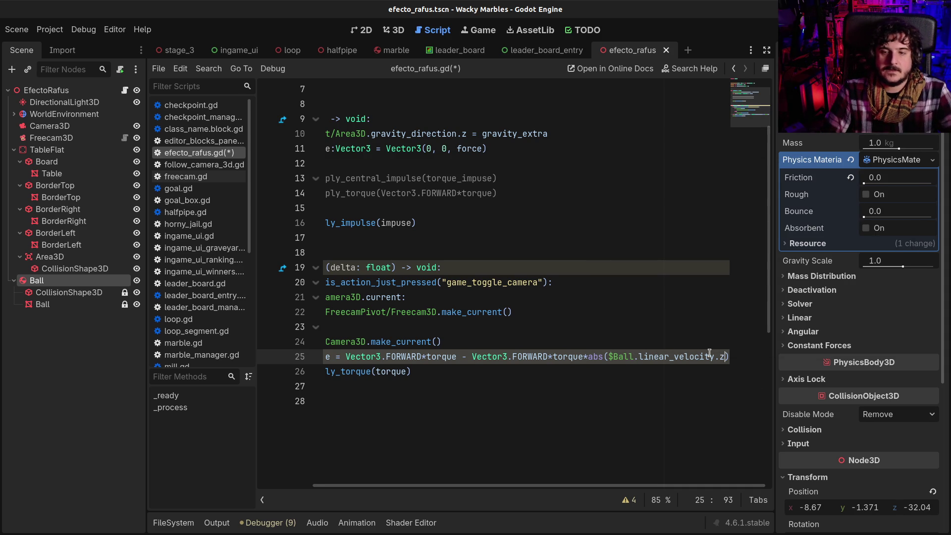
key(BackSpace)
key(BackSpace)
text(.l)
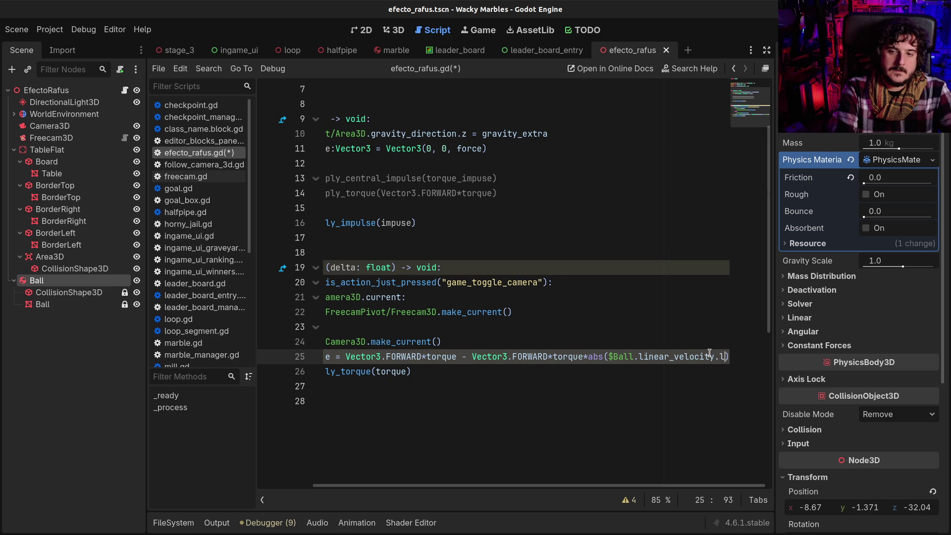
text(engt)
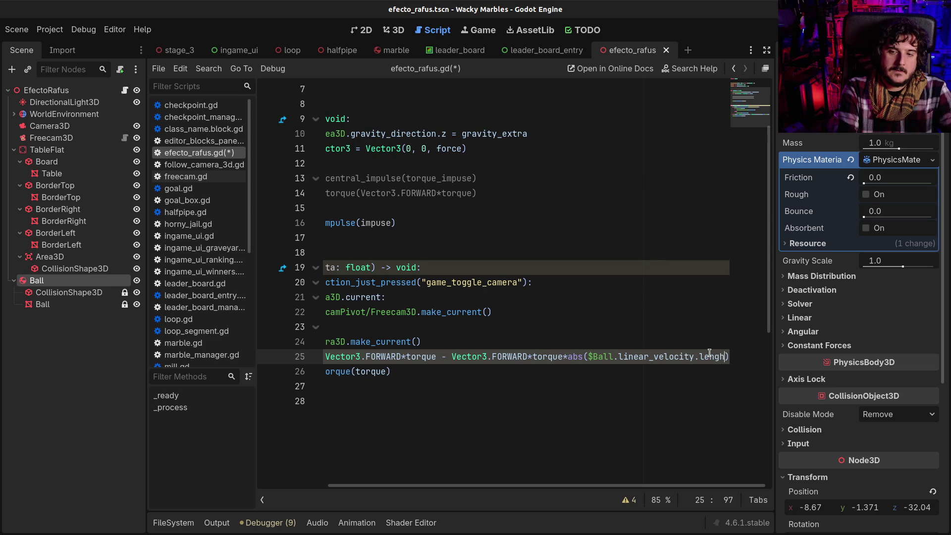
text(h())
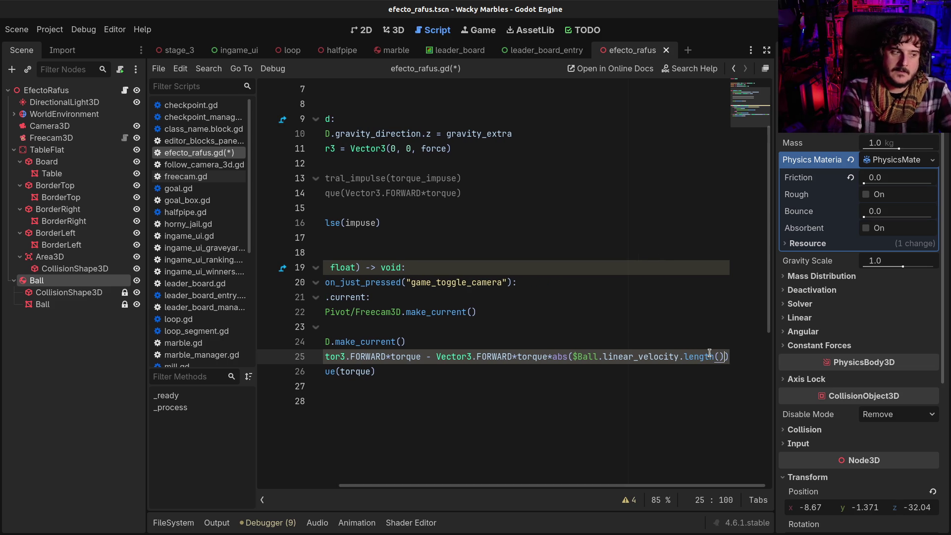
key(ctrl+s)
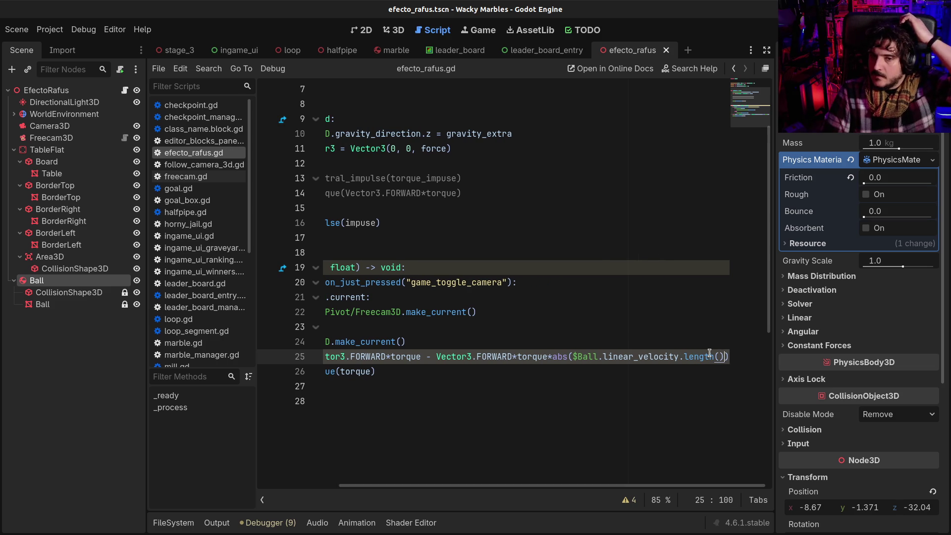
- Delete the abs( and its closing parenthesis around $Ball.linear_velocity.length() on line 25
scroll(709, 352, down, 2)
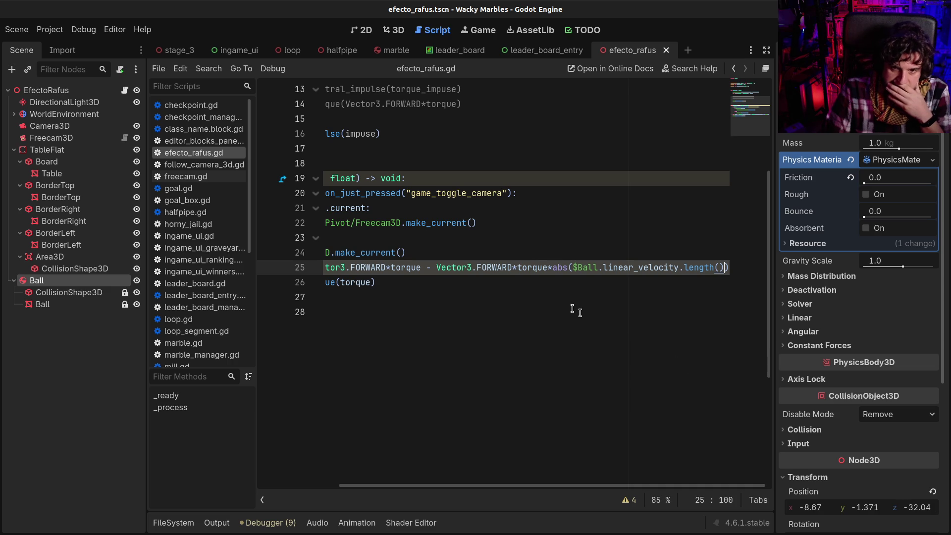
click(570, 268)
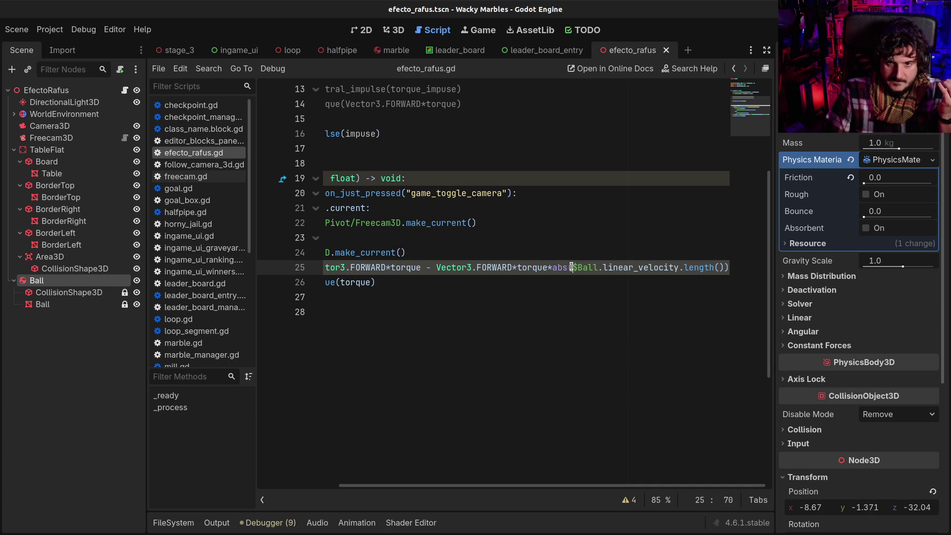
drag(547, 269, 726, 267)
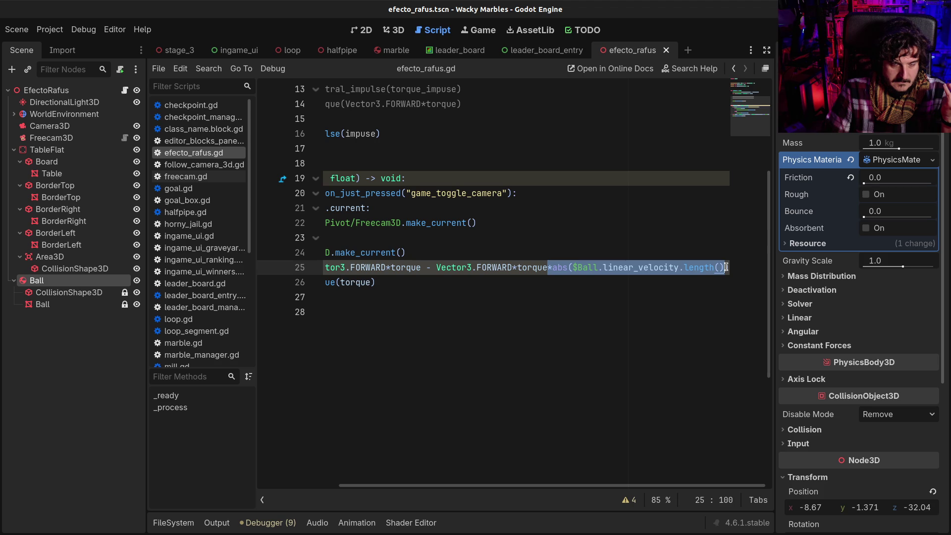
click(373, 267)
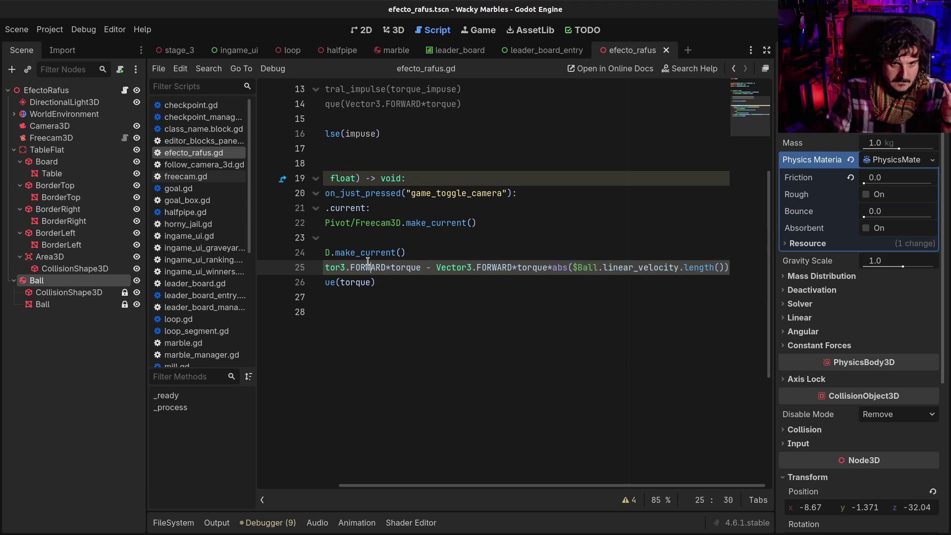
click(494, 232)
click(419, 269)
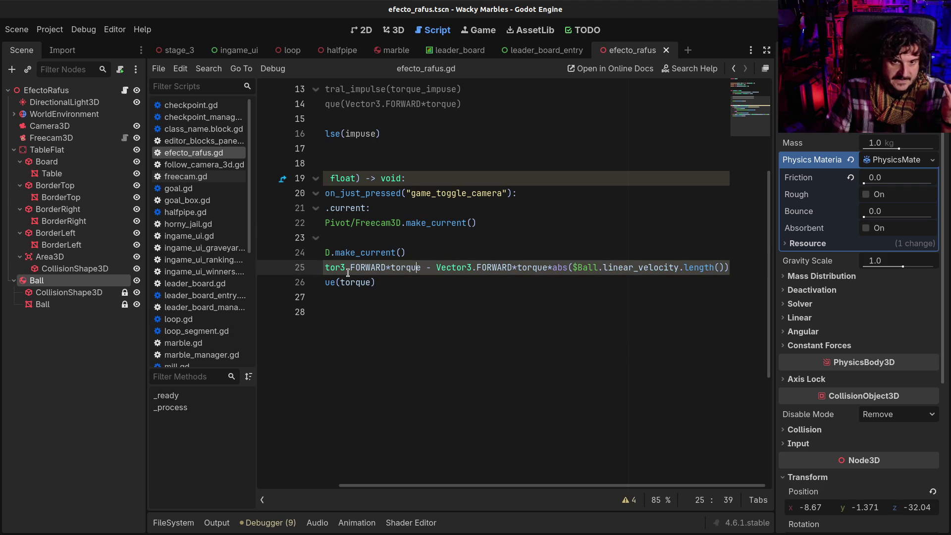
key(Home)
key(ctrl+Right)
key(ctrl+Right)
key(ctrl+Right)
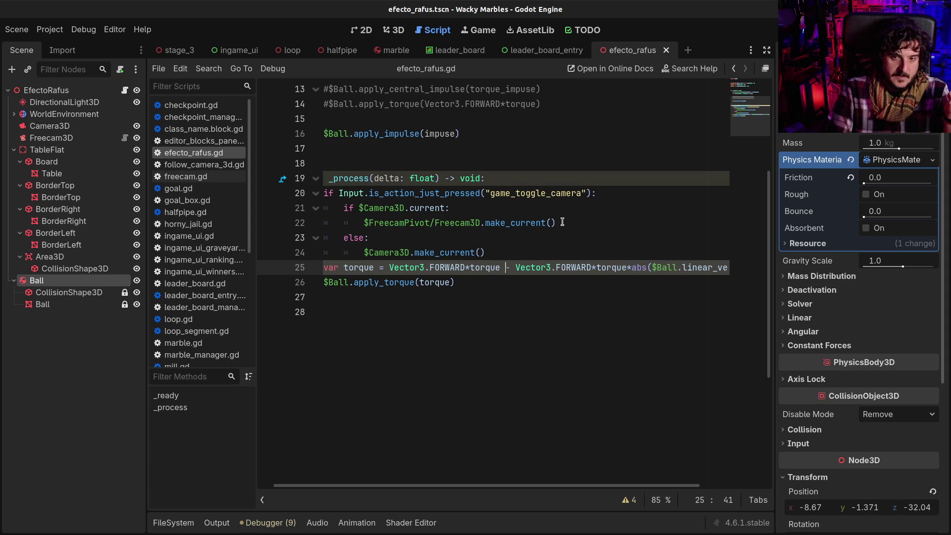
key(Right)
key(Right)
key(Right)
key(Delete)
key(Delete)
key(Delete)
key(End)
key(BackSpace)
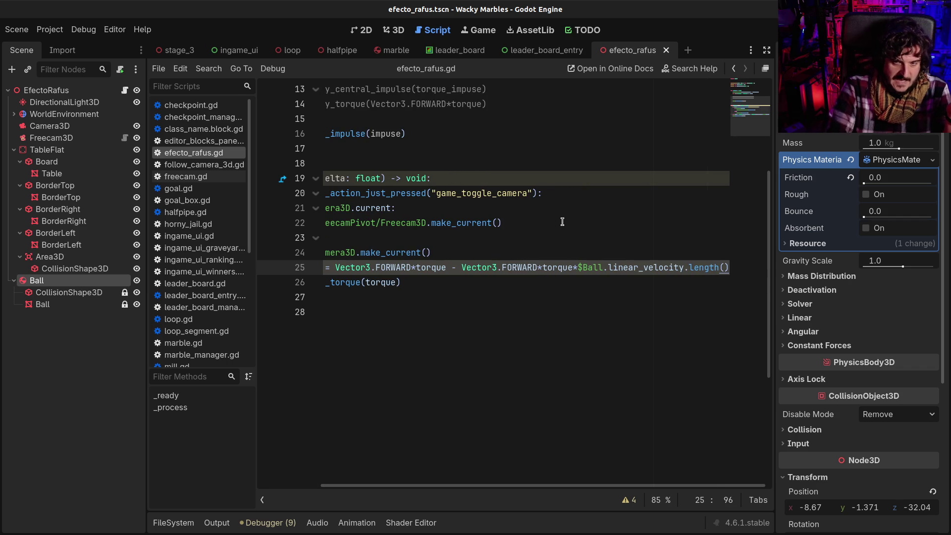
key(Home)
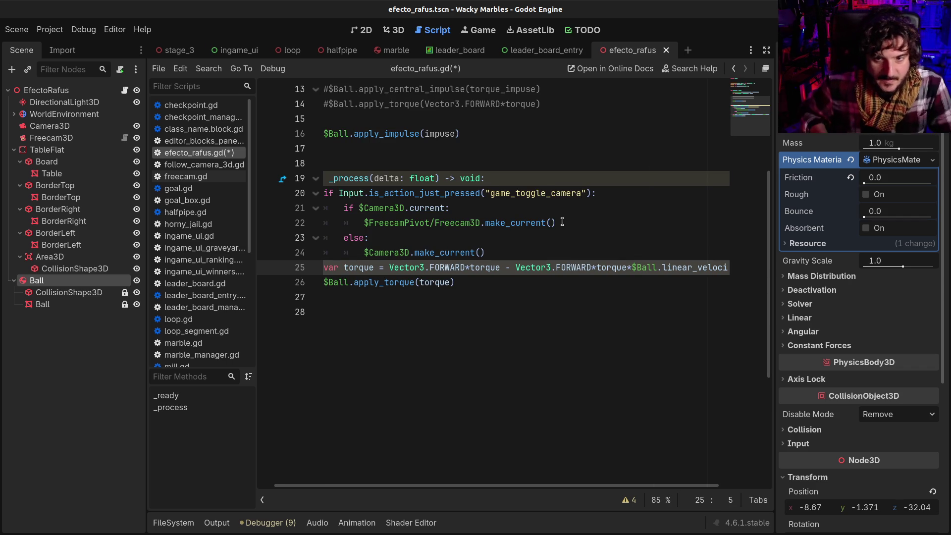
scroll(563, 222, down, 1)
click(568, 233)
- Rename the torque variable on line 25 to ball_torque
key(Left)
key(Left)
key(Left)
click(625, 237)
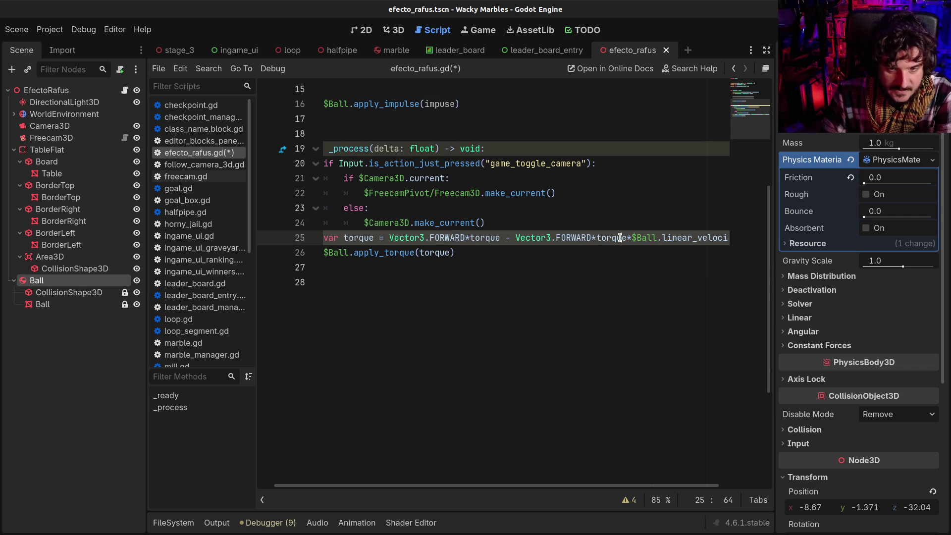
shift+click(389, 237)
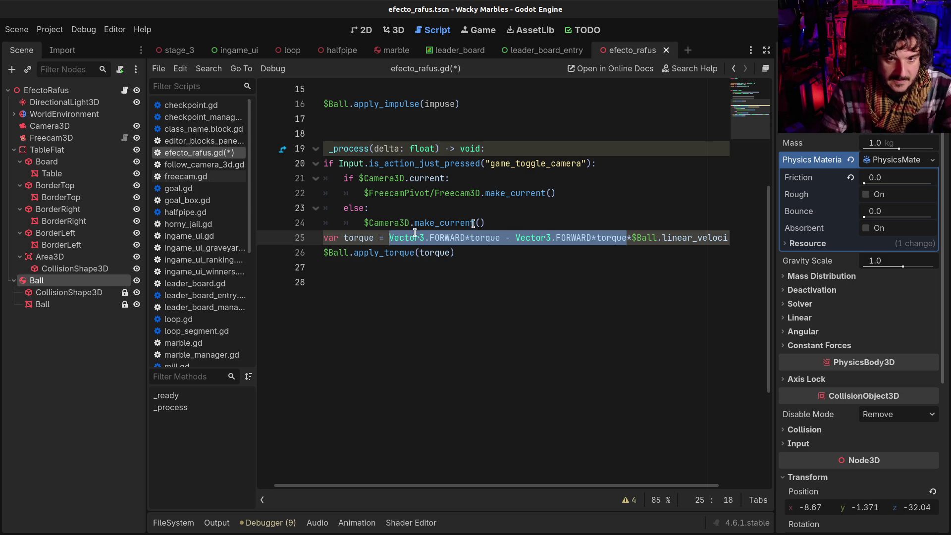
click(625, 237)
click(504, 238)
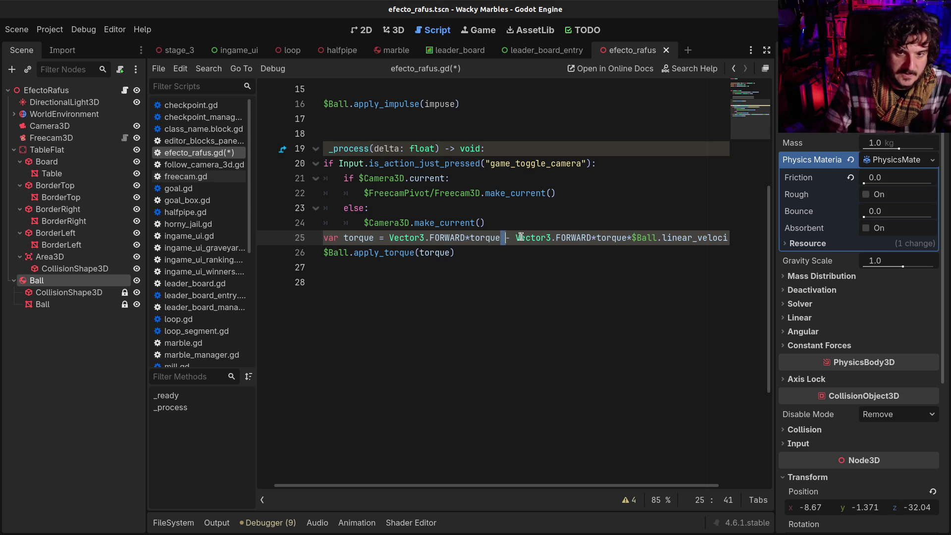
click(345, 238)
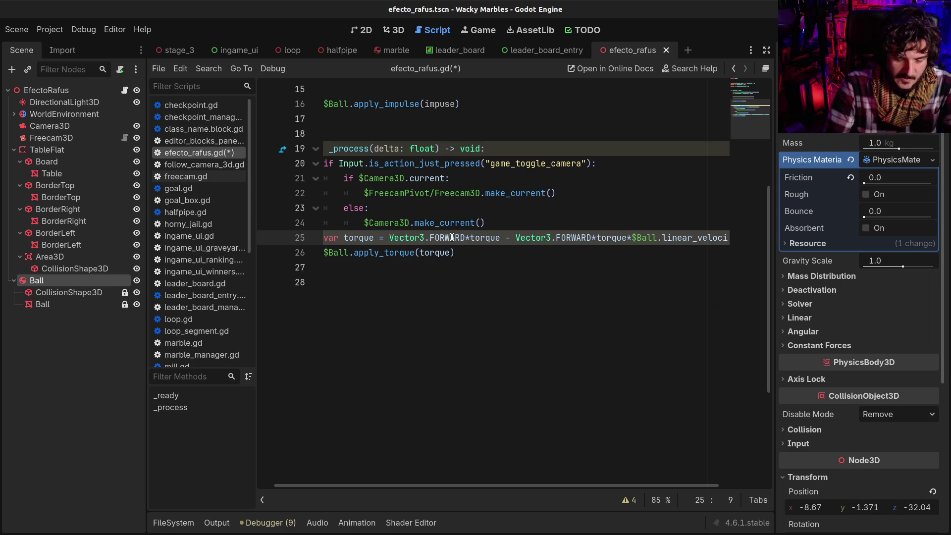
text(ball_)
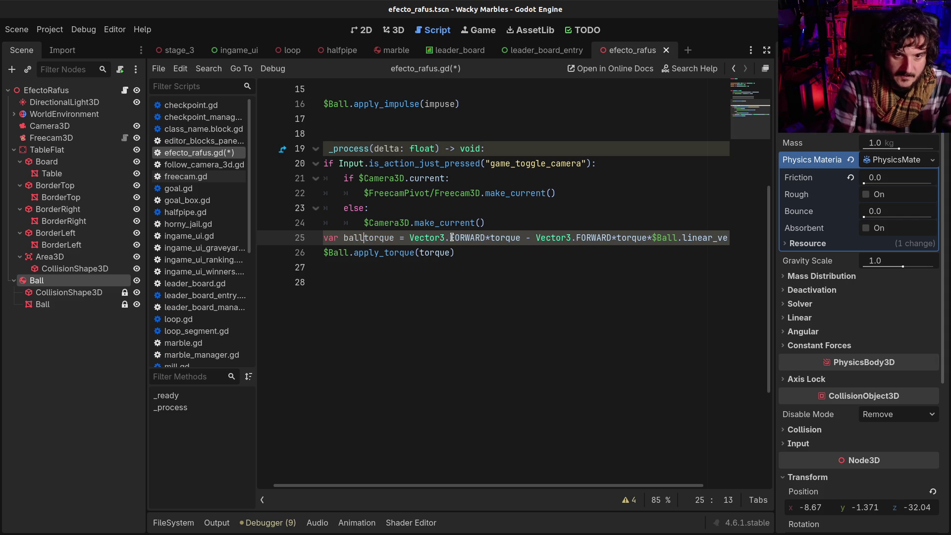
- Break the subtraction part onto line 26 as 'var torque_force ='
click(528, 238)
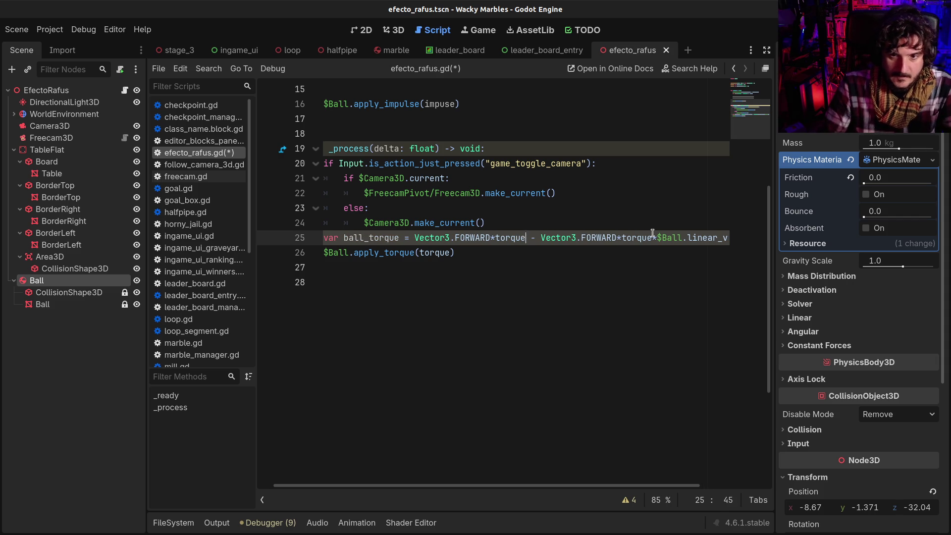
key(Return)
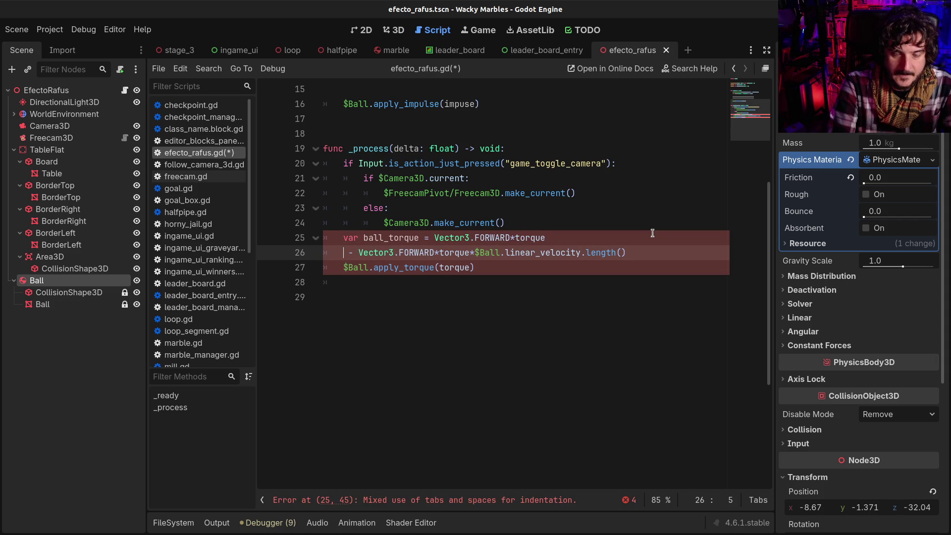
text(var torque_force )
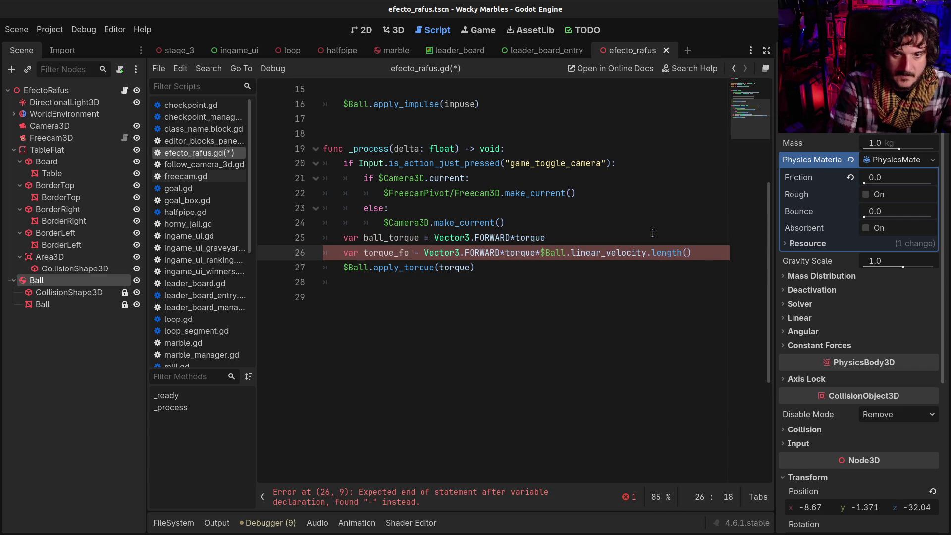
text(=)
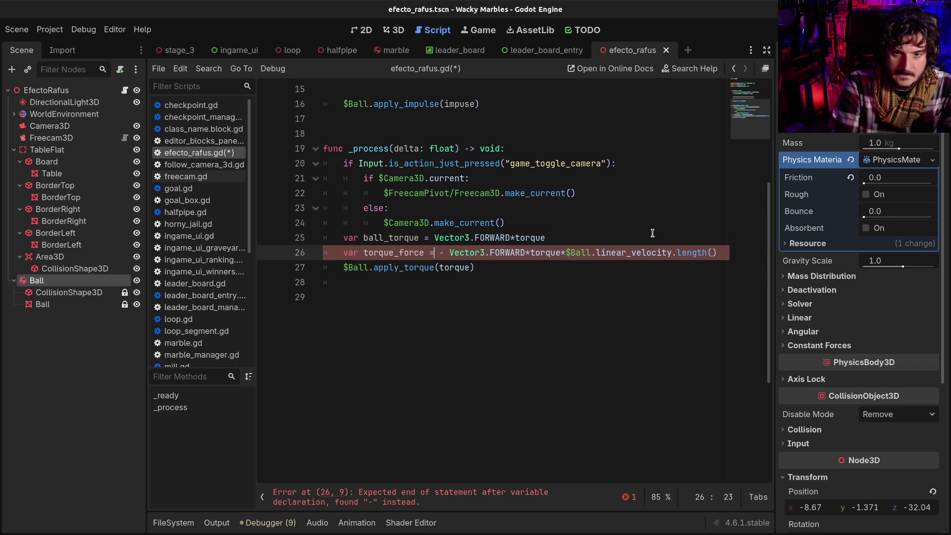
- Replace Vector3.FORWARD*torque on line 26 with ball_torque, dropping the minus sign
click(653, 233)
click(425, 238)
double_click(390, 238)
key(ctrl+c)
click(439, 253)
key(ctrl+v)
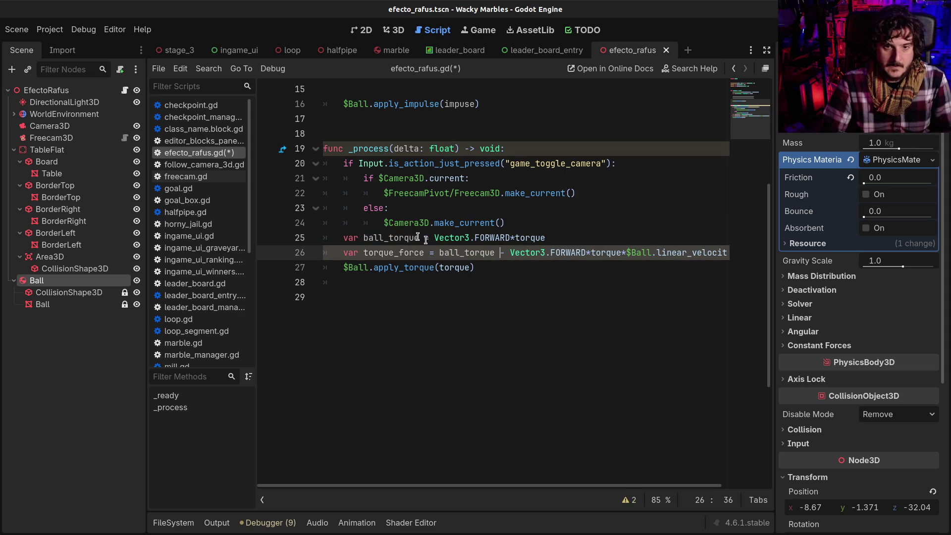
click(516, 238)
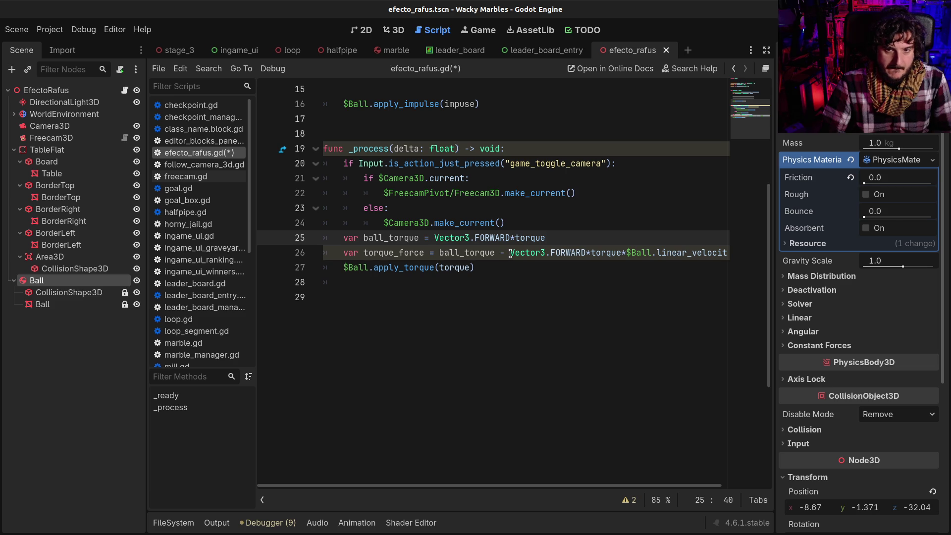
drag(511, 254, 440, 254)
key(BackSpace)
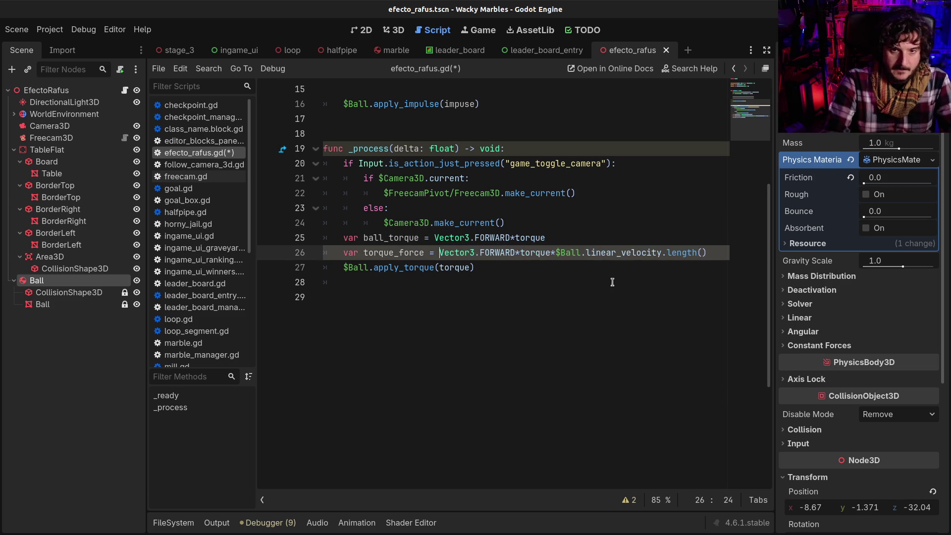
key(shift+Right)
key(shift+Right)
key(shift+Right)
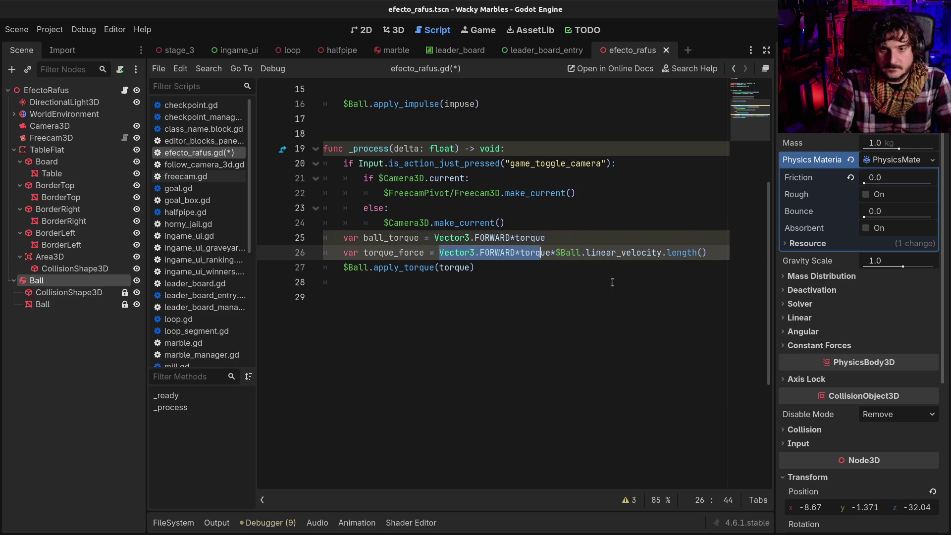
key(shift+Right)
key(ctrl+v)
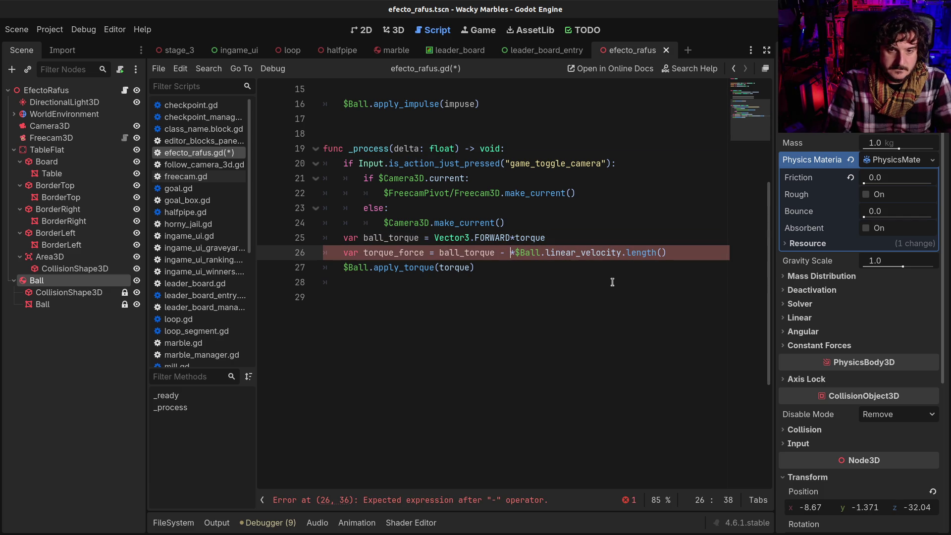
key(Delete)
key(Delete)
key(Delete)
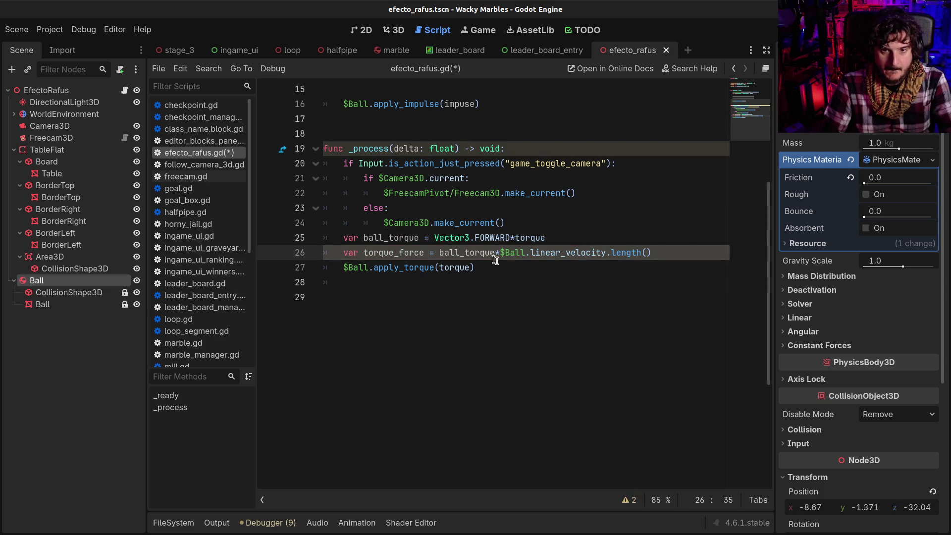
click(439, 252)
click(663, 252)
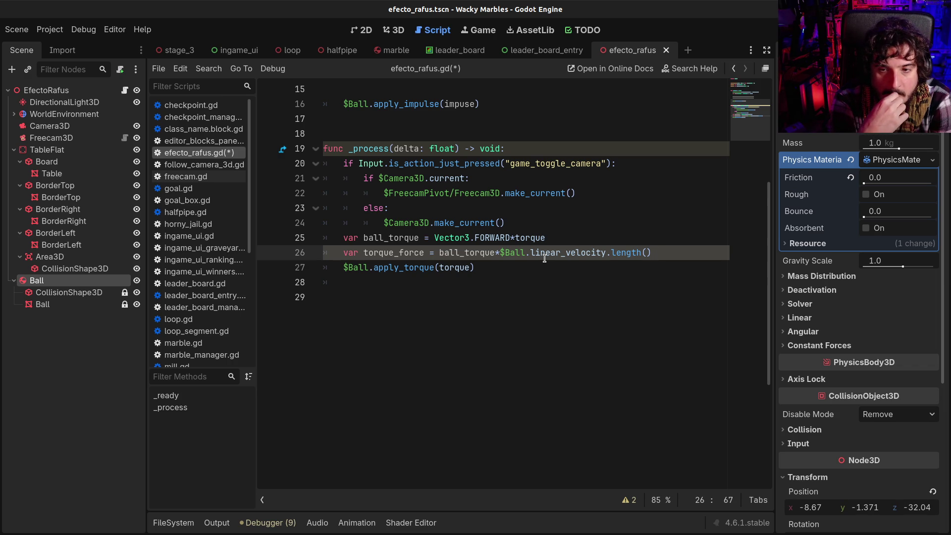
key(Left)
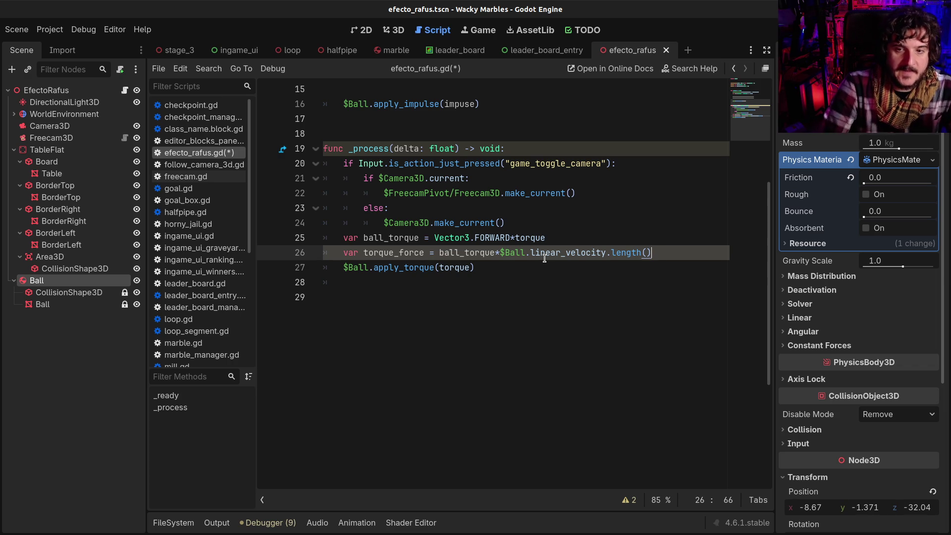
- Move $Ball.linear_velocity.length() out of torque_force into a new 'var velocity =' line
click(500, 252)
key(shift+End)
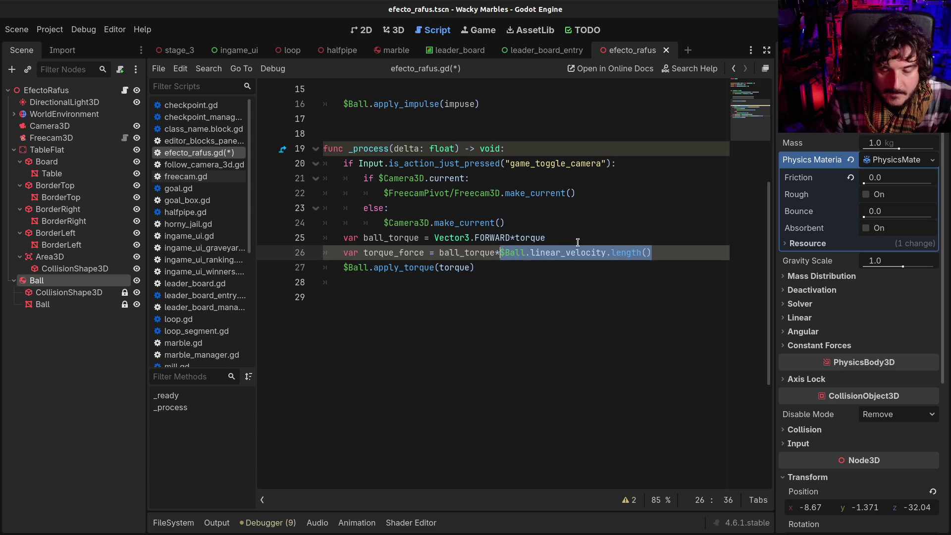
key(BackSpace)
click(578, 243)
key(Return)
text(var)
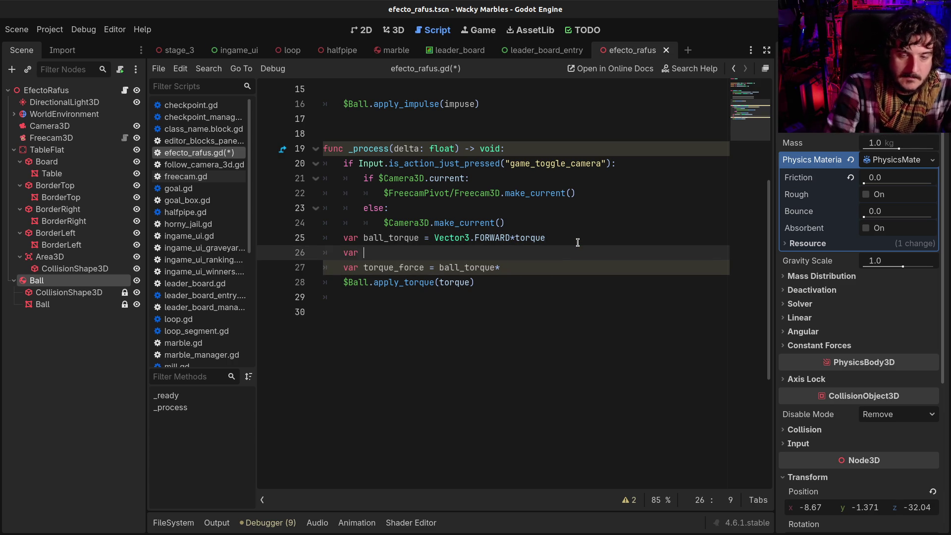
key(ctrl+v)
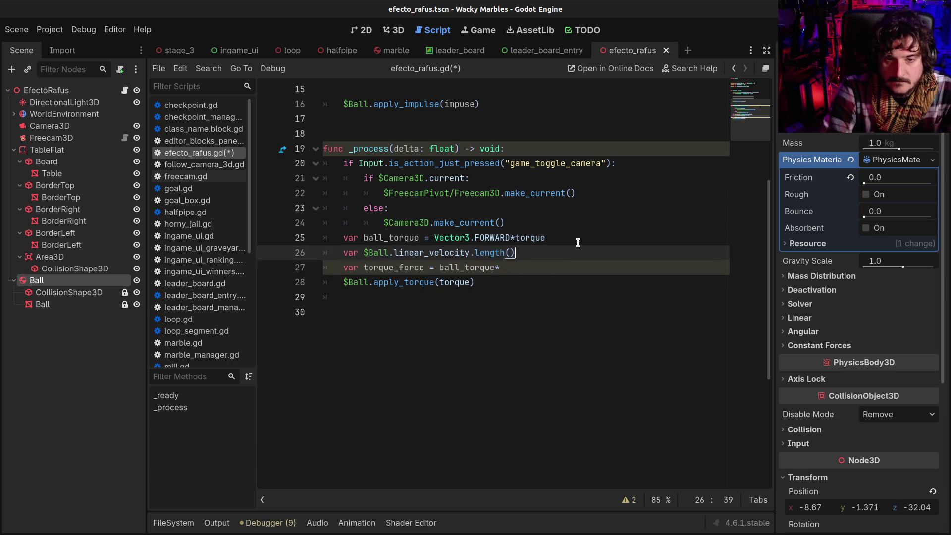
key(ctrl+z)
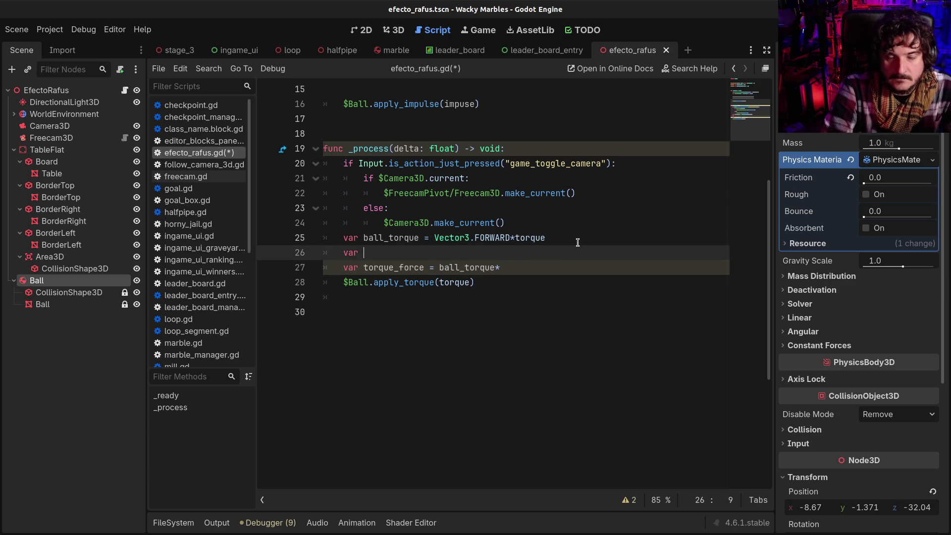
text(velocity =)
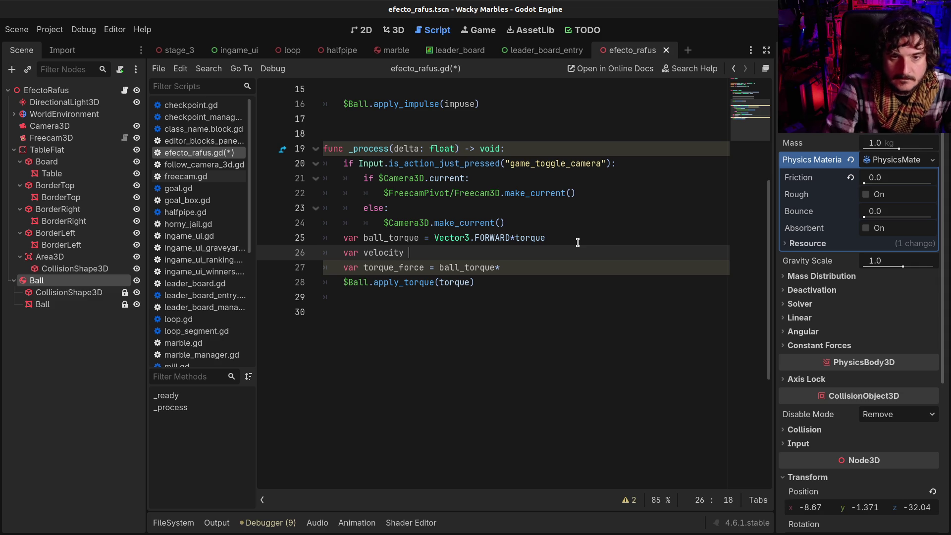
key(ctrl+v)
- Add :float type hints to ball_torque and velocity
click(578, 242)
key(ctrl+Left)
key(ctrl+Left)
key(ctrl+Left)
text(:float)
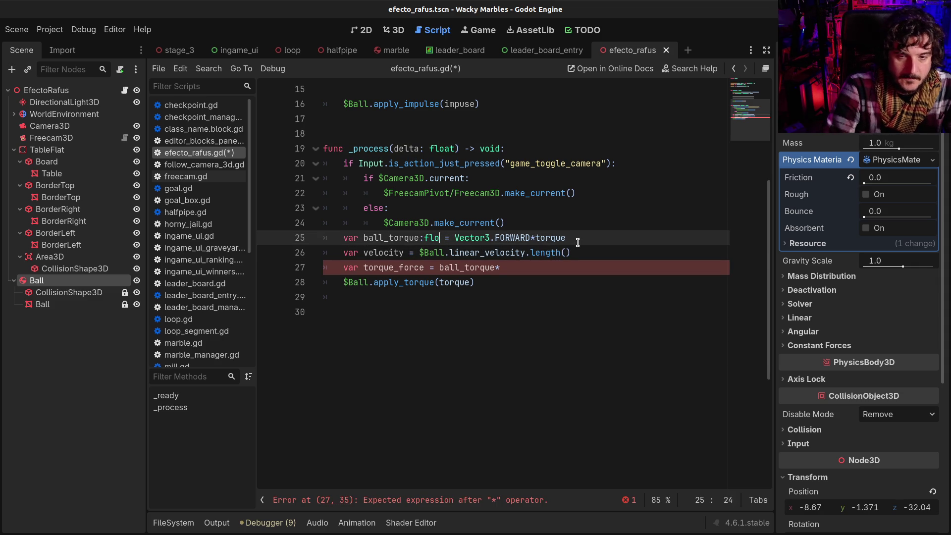
key(Down)
key(Left)
key(Left)
key(Left)
text(:float)
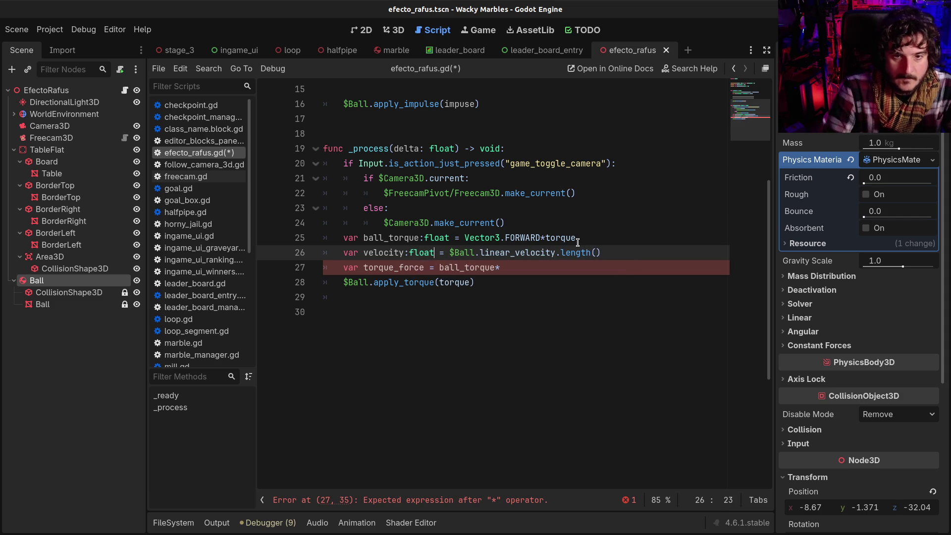
- Begin a new line below with 'if velocity != 0.0:'
key(End)
key(Return)
key(Return)
text(if v)
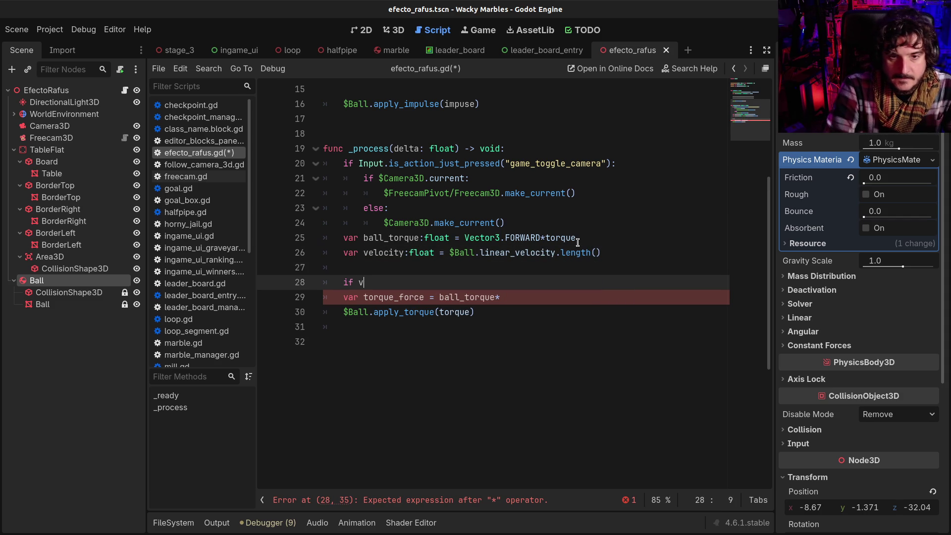
text(elocity != 0)
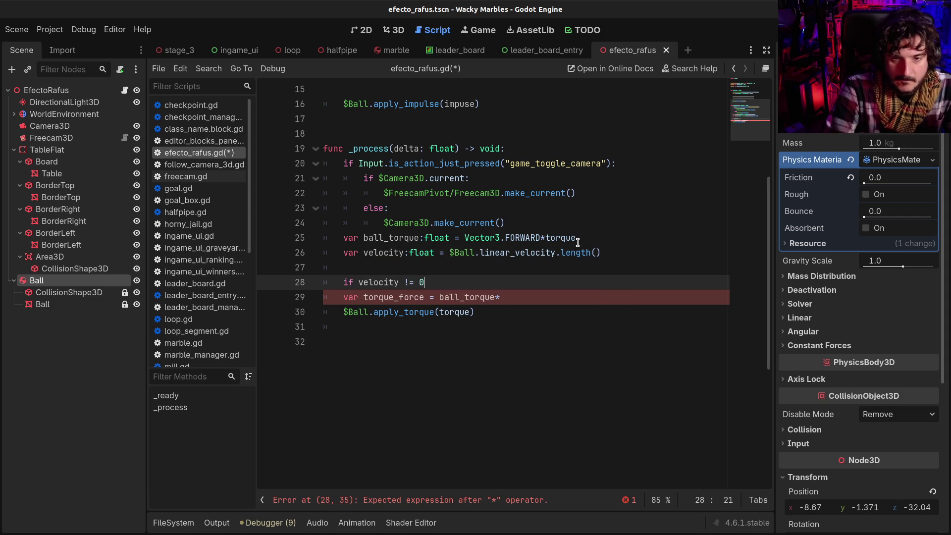
text(.0:)
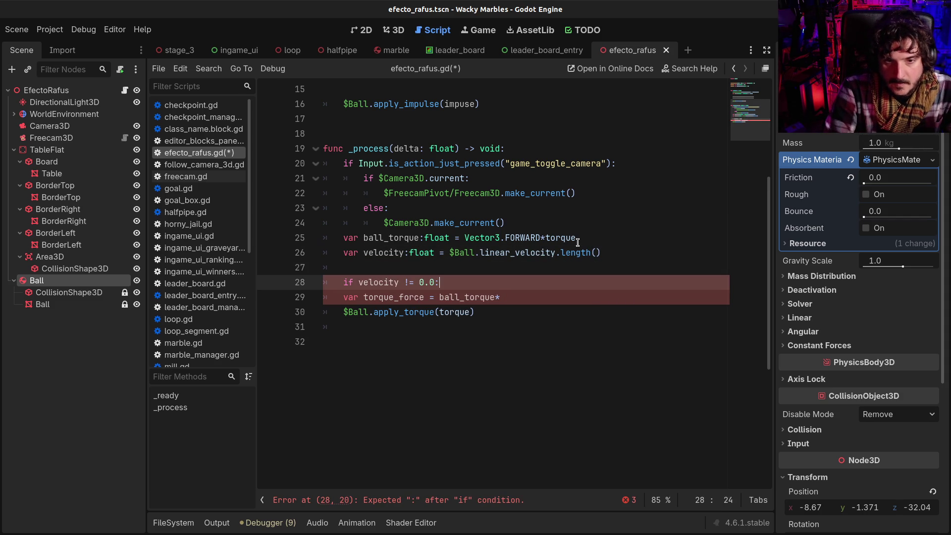
- Pull torque_force into the if block and declare 'var torque_force:float = 0.0' above the check
key(Return)
key(Delete)
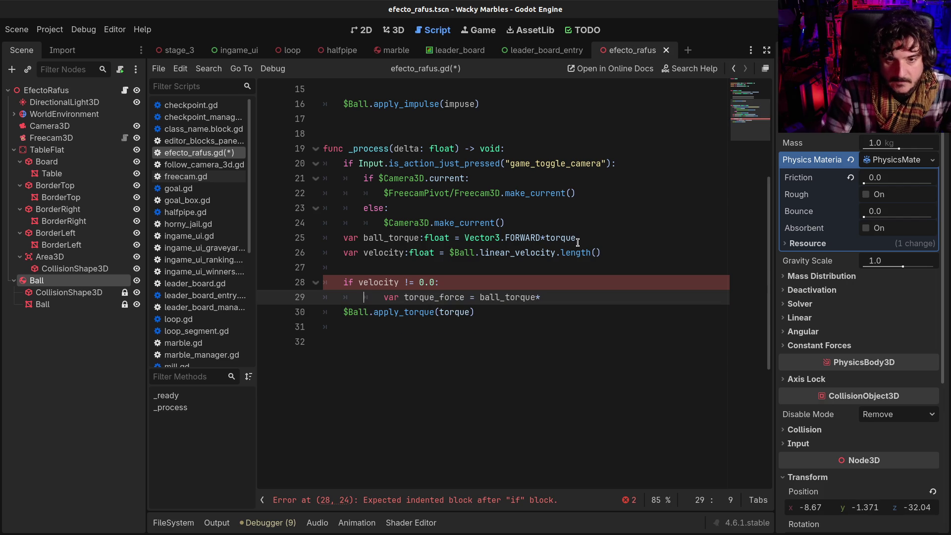
key(End)
key(Return)
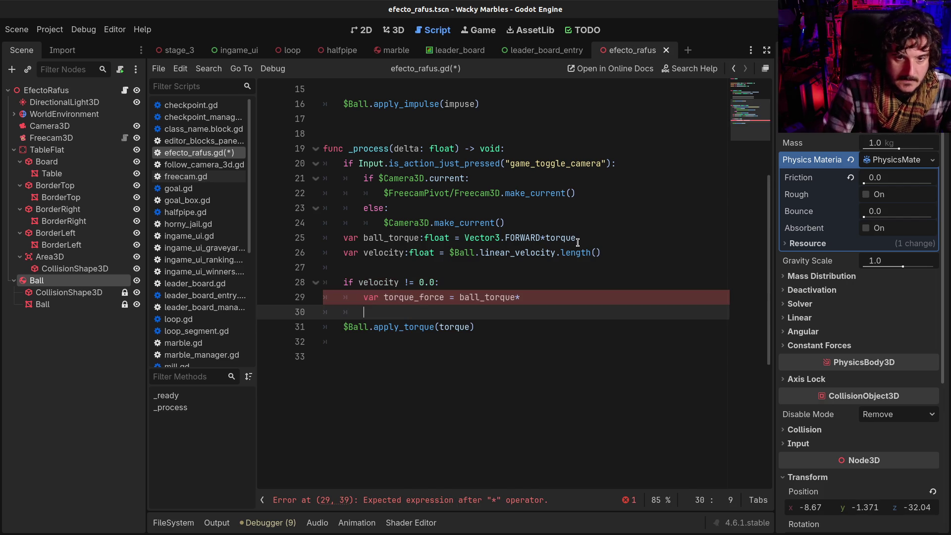
key(Up)
key(Up)
key(Up)
key(Return)
text(var )
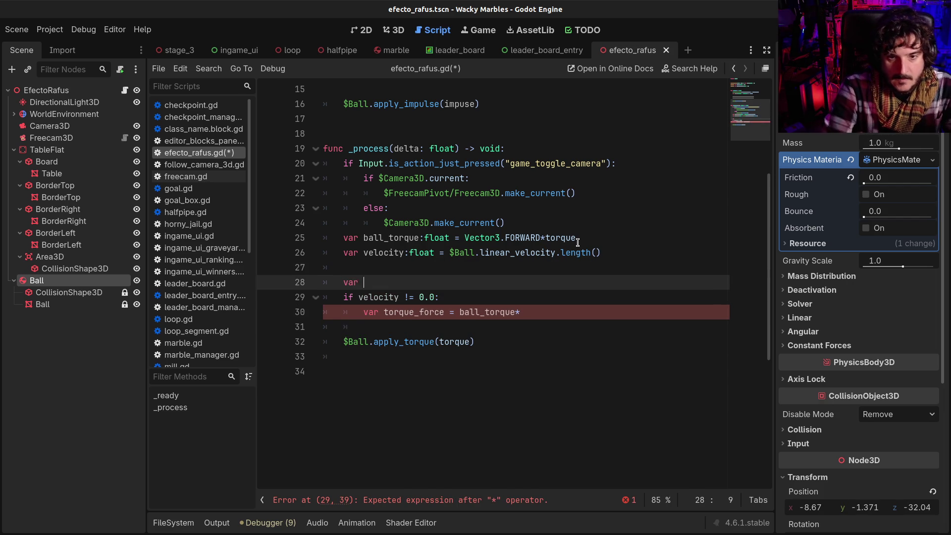
text(torque_forc)
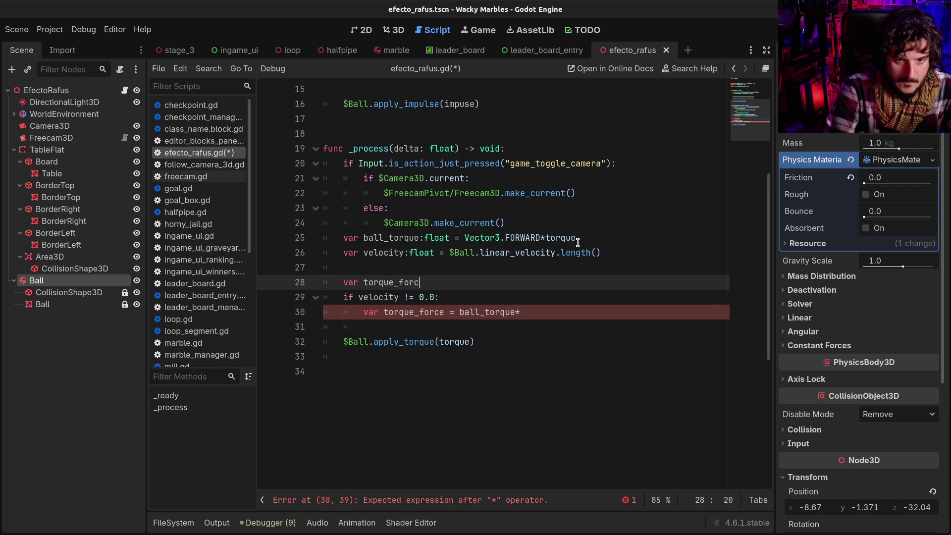
text(e = 0.0)
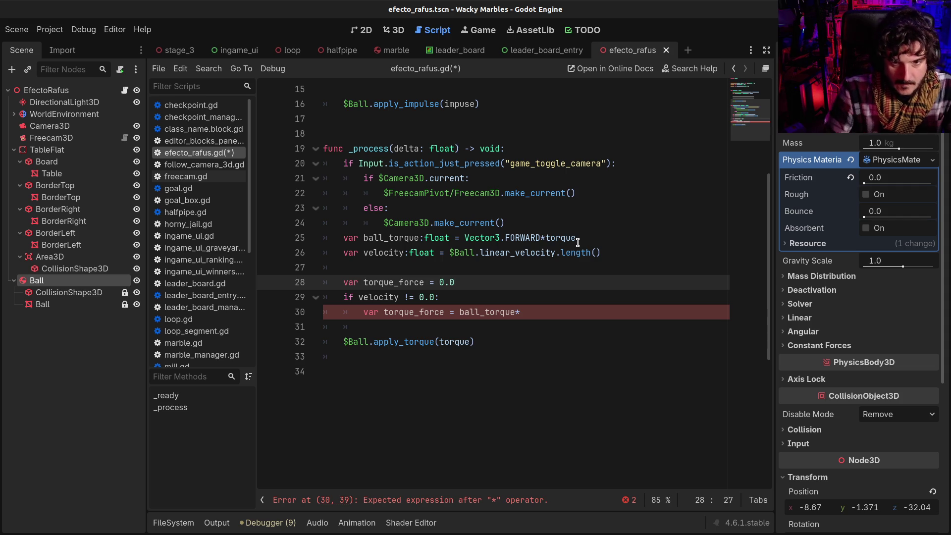
key(Left)
text(:float)
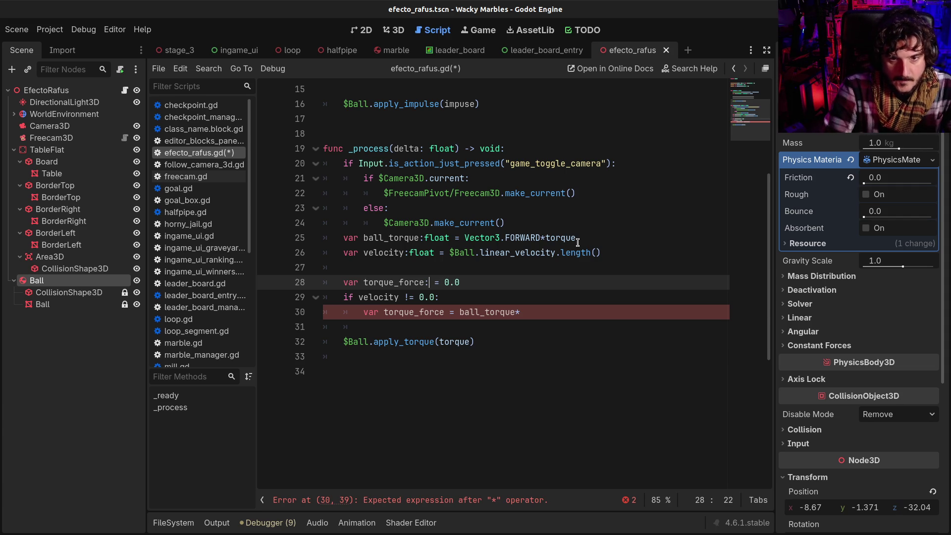
- Add a blank line after the camera-switch code and drop 'var' from the inner torque_force assignment
scroll(582, 229, up, 1)
click(534, 265)
key(Return)
key(BackSpace)
key(BackSpace)
key(BackSpace)
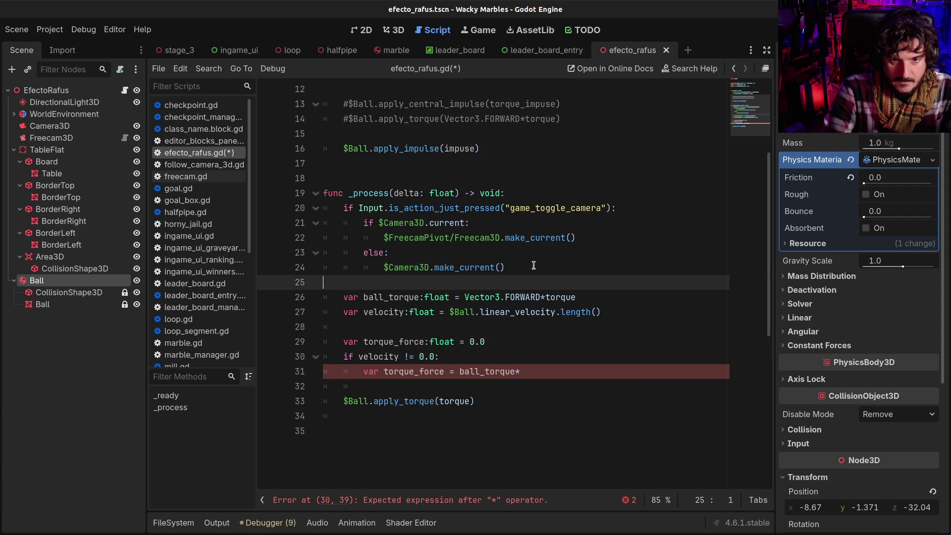
key(Down)
key(Down)
key(Down)
key(Right)
key(Right)
key(Right)
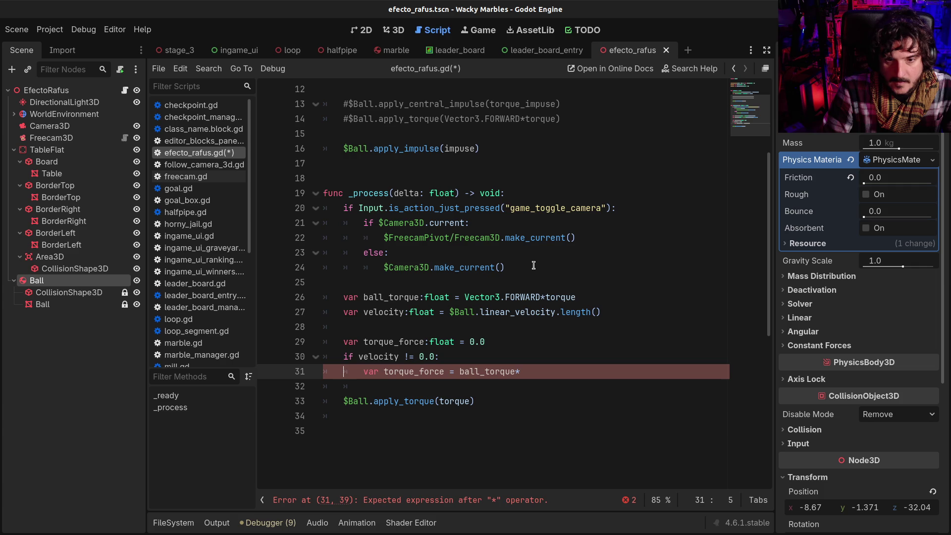
key(BackSpace)
key(Delete)
key(Delete)
key(Delete)
key(End)
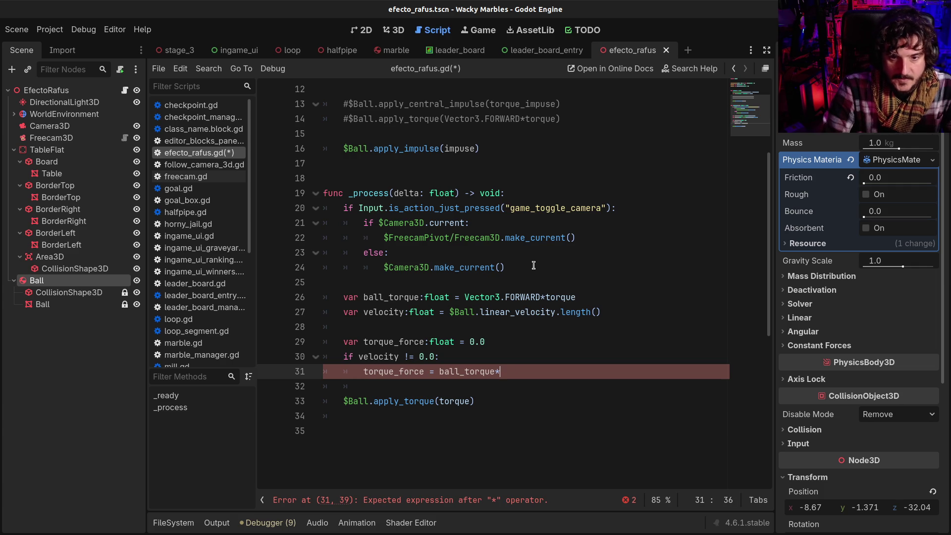
- Make the inner assignment torque_force = ball_torque/velocity
click(460, 341)
click(396, 342)
click(515, 312)
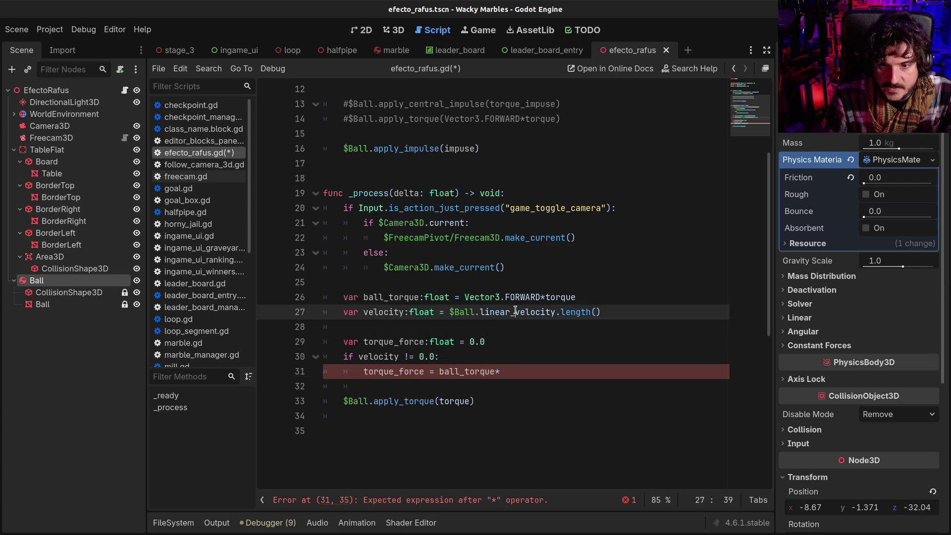
double_click(394, 312)
click(549, 373)
key(BackSpace)
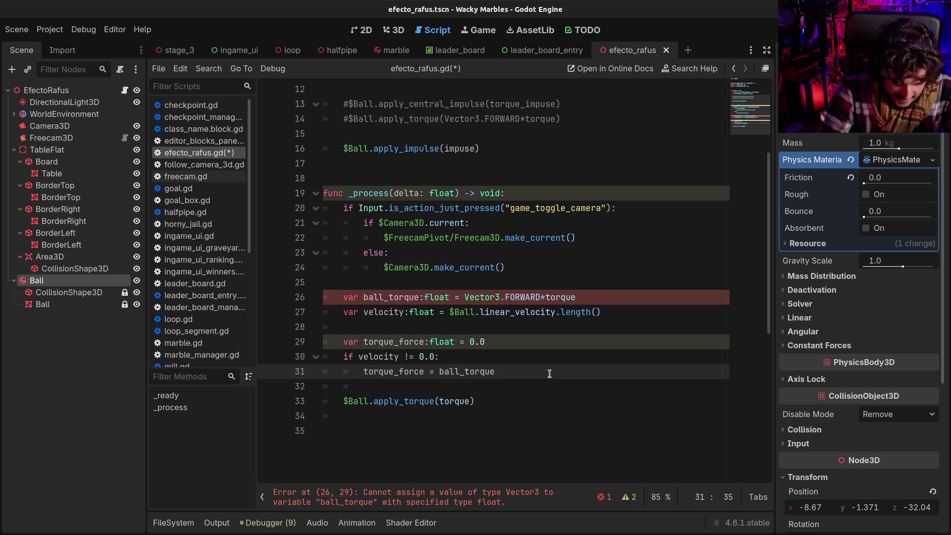
text(/)
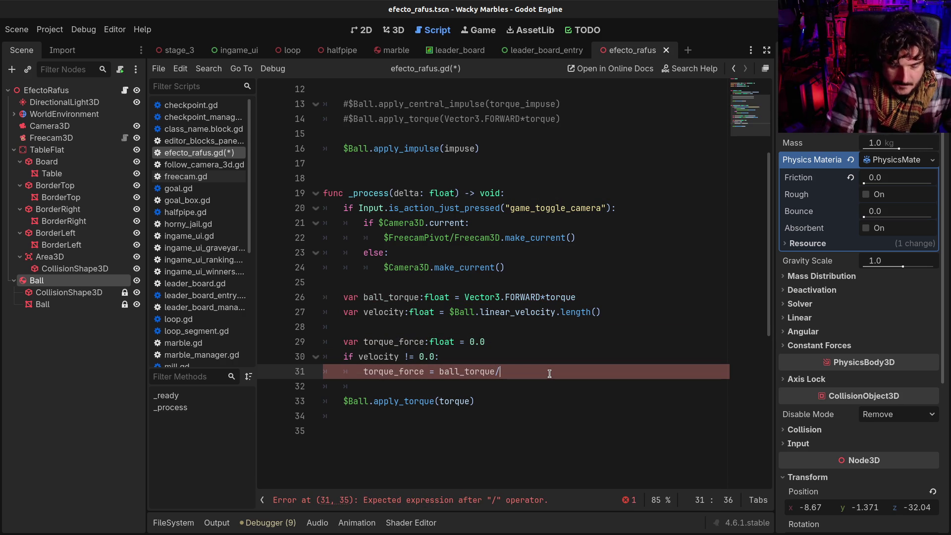
text(velocity)
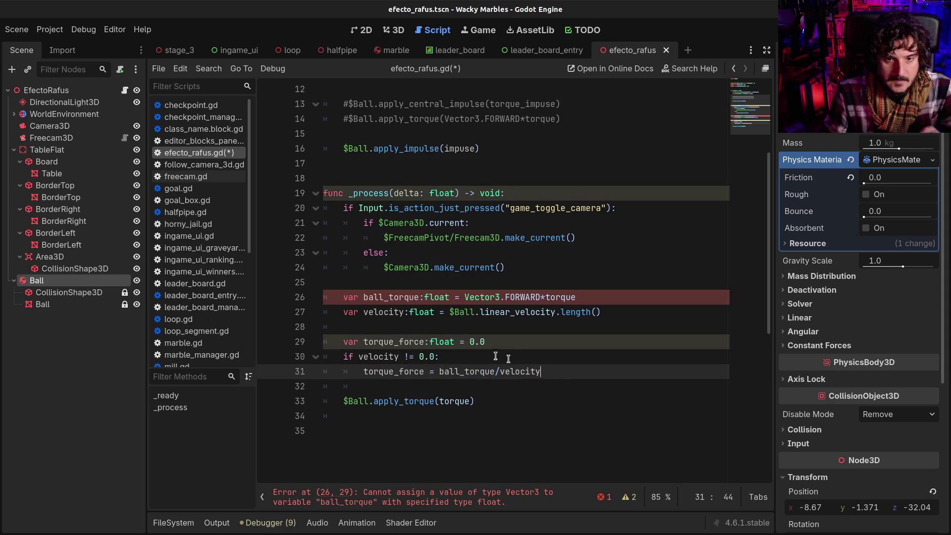
- Initialize torque_force to ball_torque instead of 0.0 and save the script
double_click(384, 297)
key(ctrl+c)
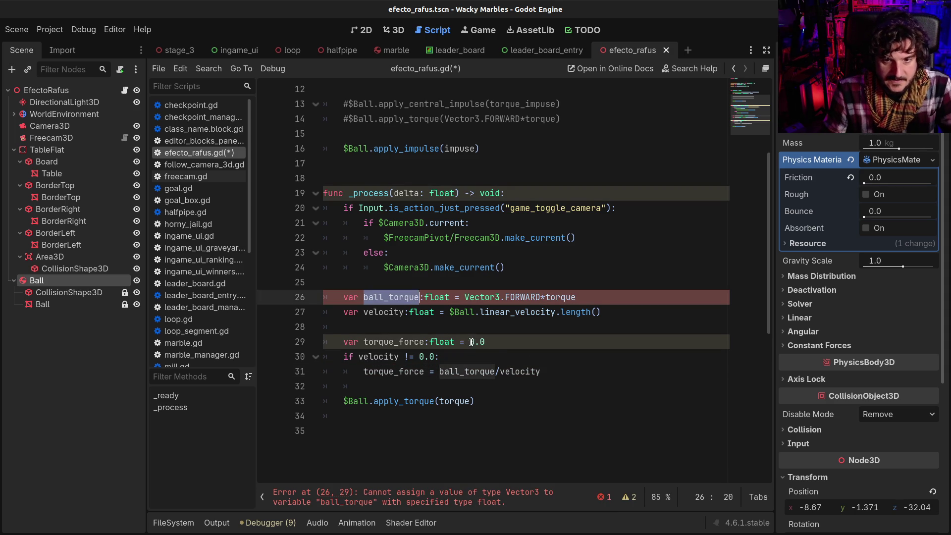
double_click(473, 343)
key(shift+End)
key(ctrl+v)
key(ctrl+s)
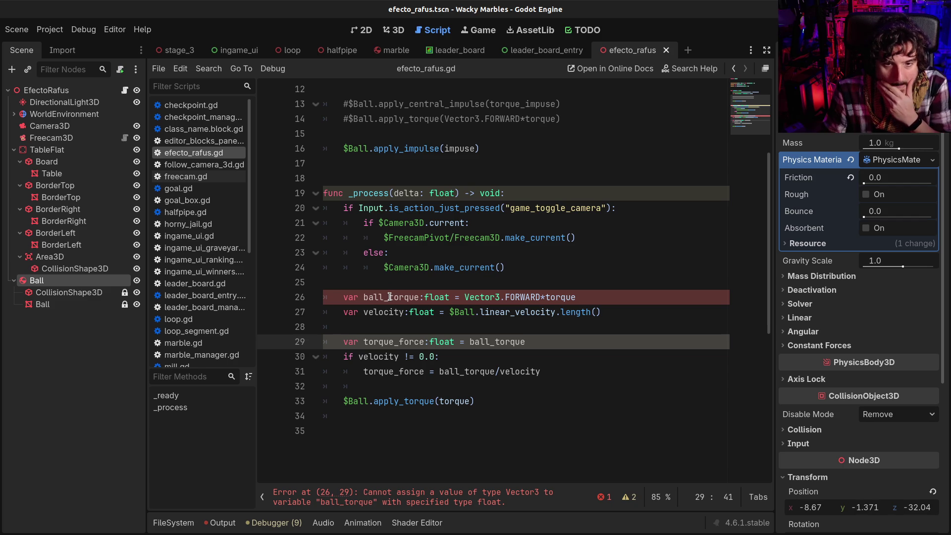
- Try 0. as torque_force's starting value, undo it, and review the ball_torque/velocity division
click(500, 371)
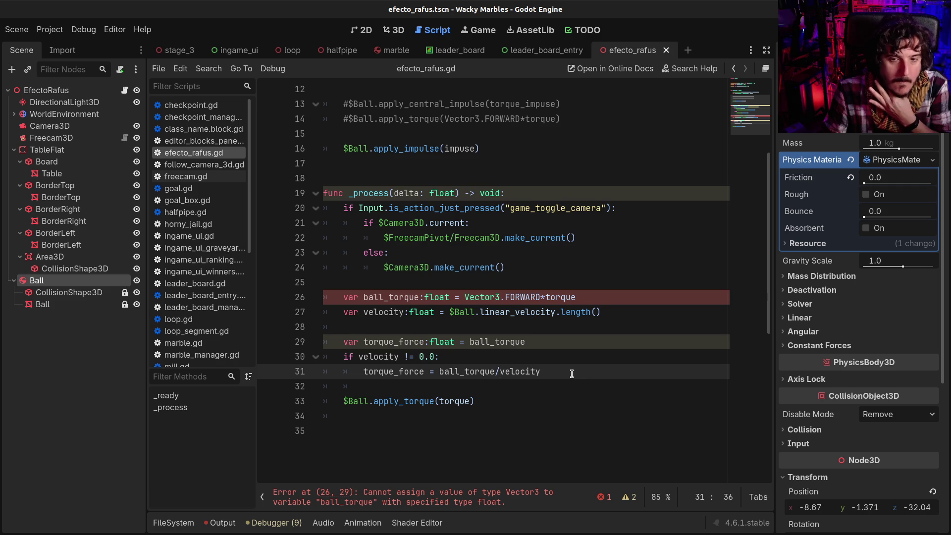
drag(469, 341, 533, 344)
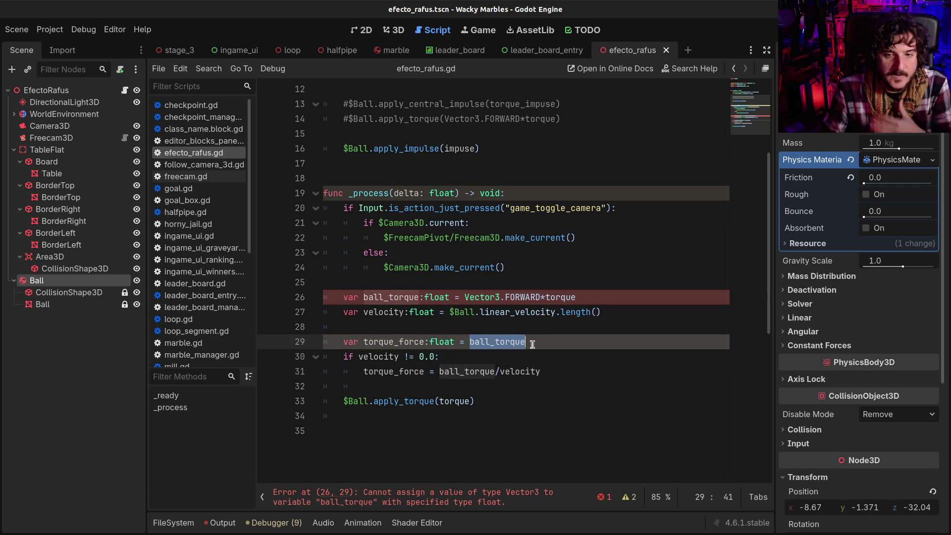
text(0.)
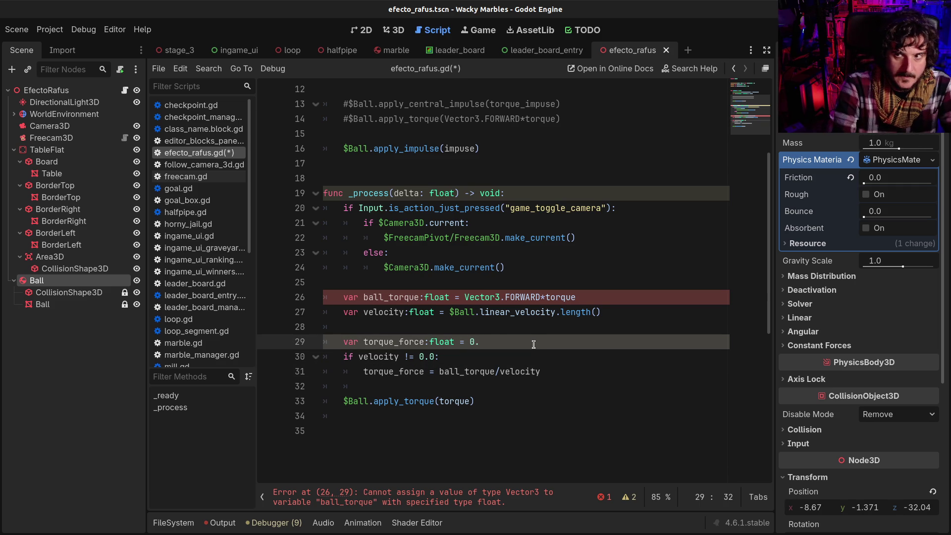
key(ctrl+z)
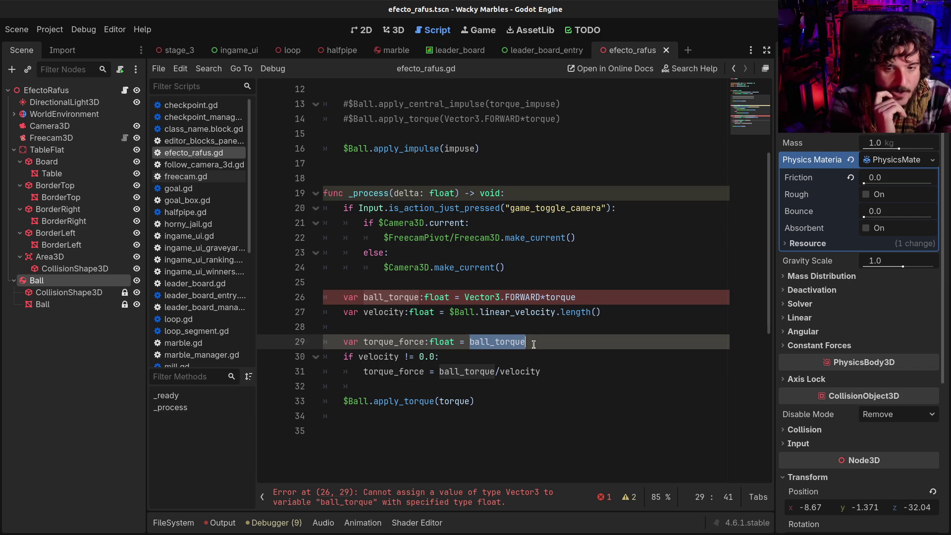
double_click(502, 372)
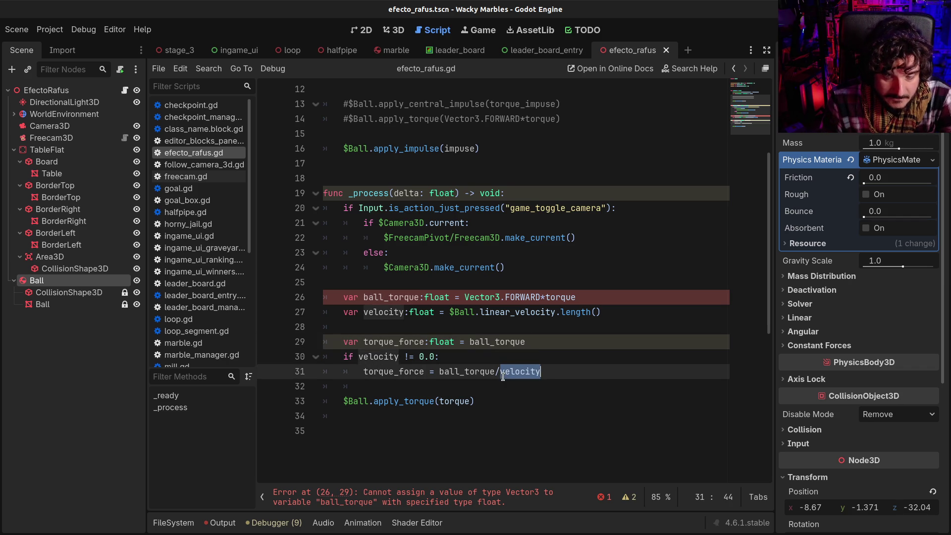
double_click(463, 372)
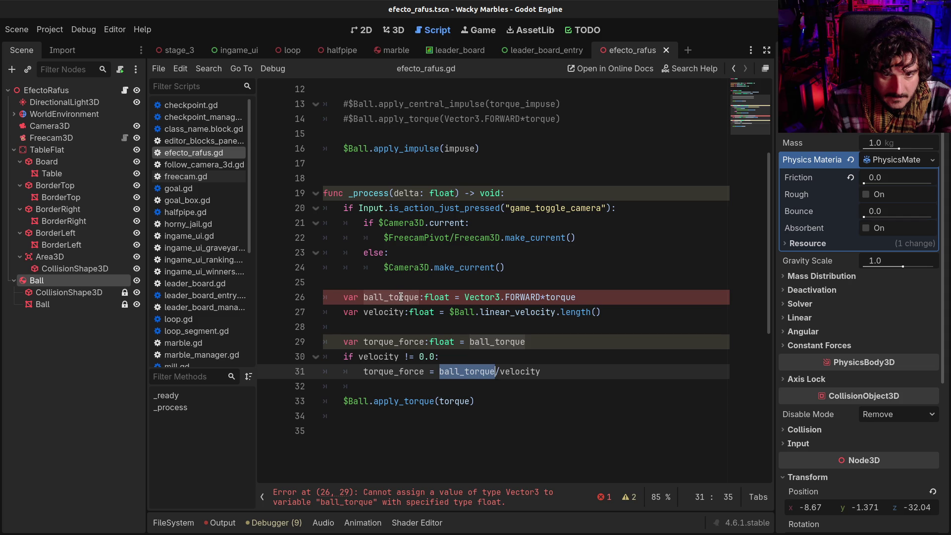
- Change ball_torque's type from float to Vector3 and save the script
double_click(431, 298)
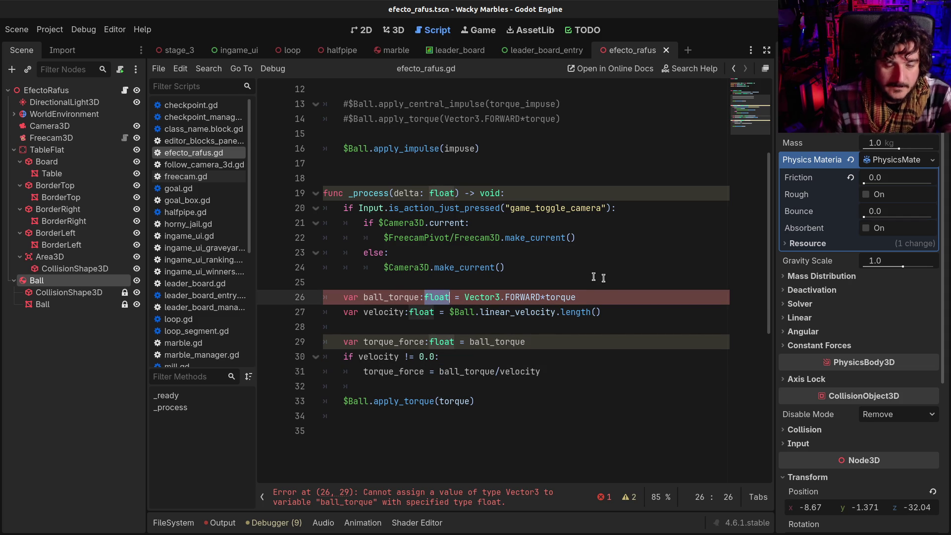
text(Vector3)
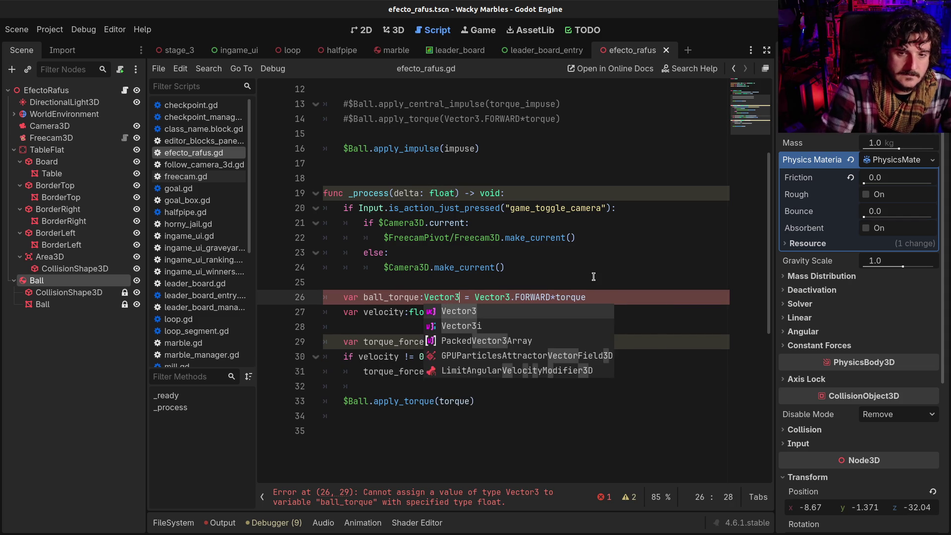
key(ctrl+shift+s)
key(Escape)
key(ctrl+s)
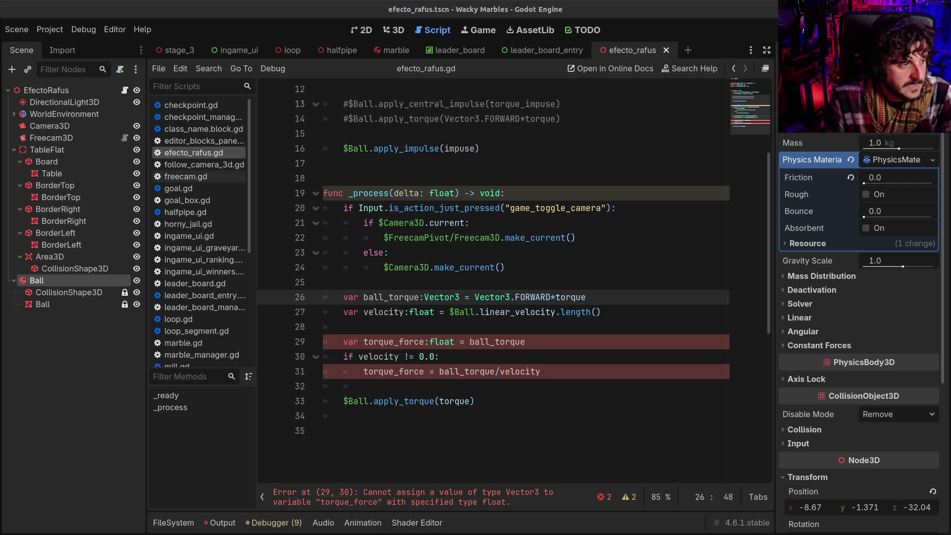
- Retype torque_force on line 29 from float to Vector3 via autocomplete
click(462, 312)
scroll(463, 313, down, 1)
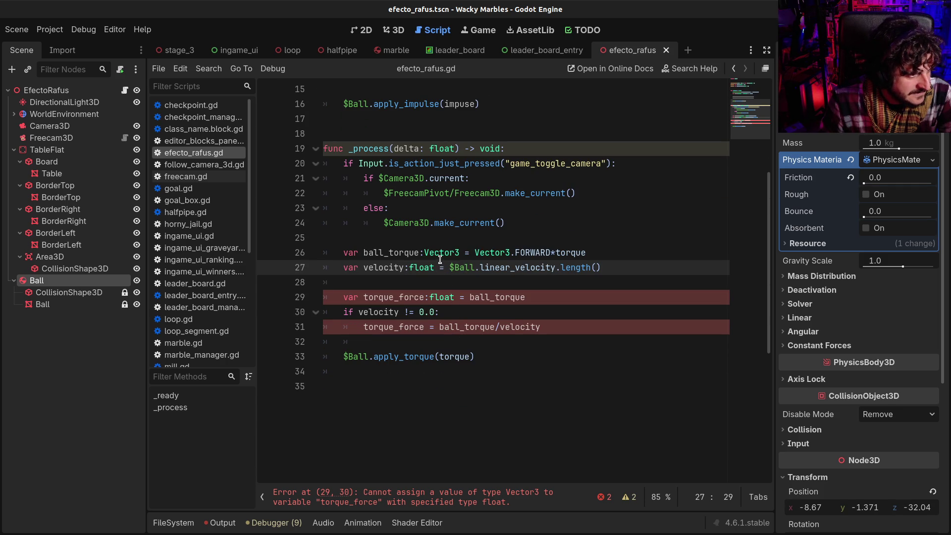
click(431, 278)
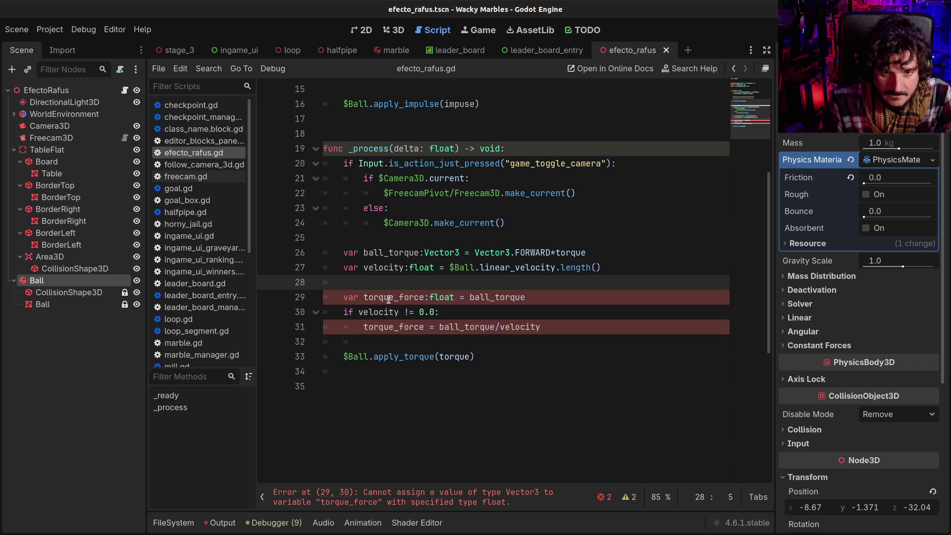
double_click(442, 298)
text(Vector3)
key(Return)
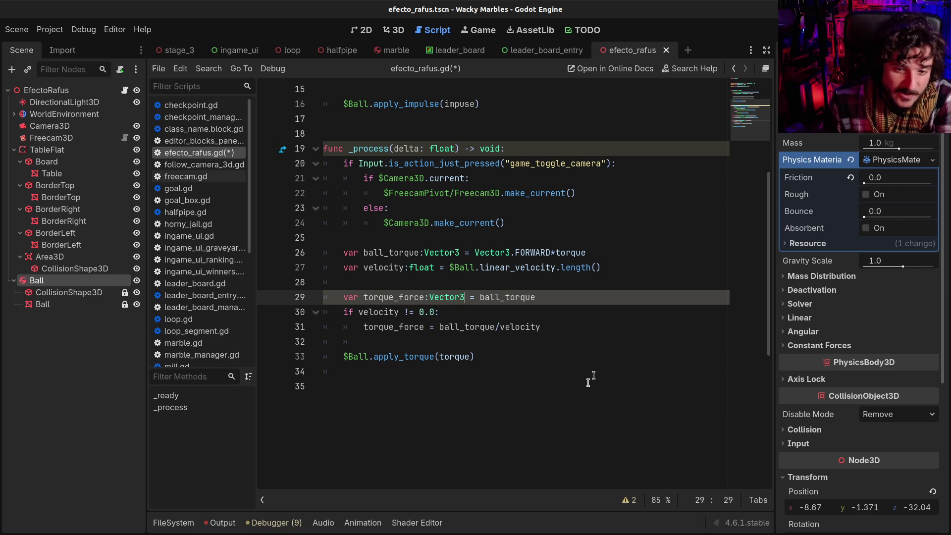
double_click(511, 323)
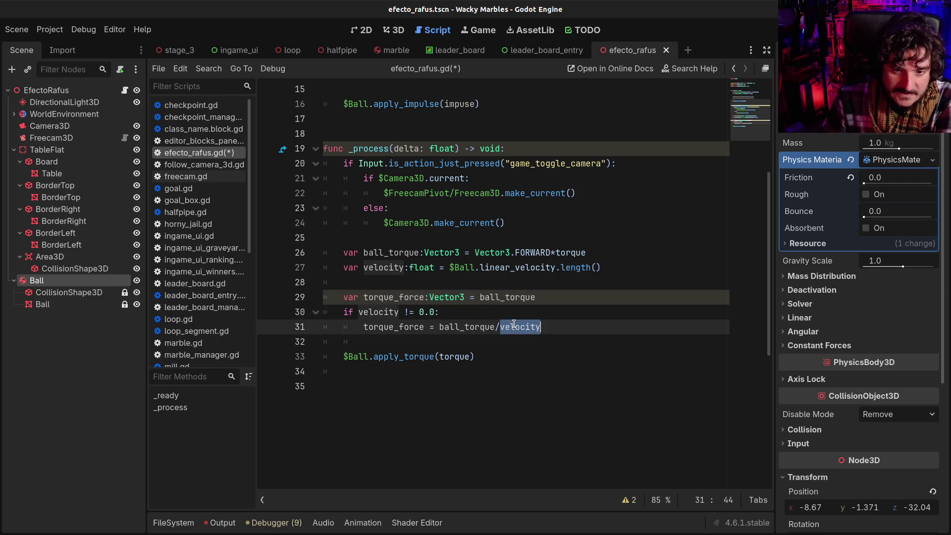
- Replace apply_torque's torque argument with torque_force and save
click(479, 328)
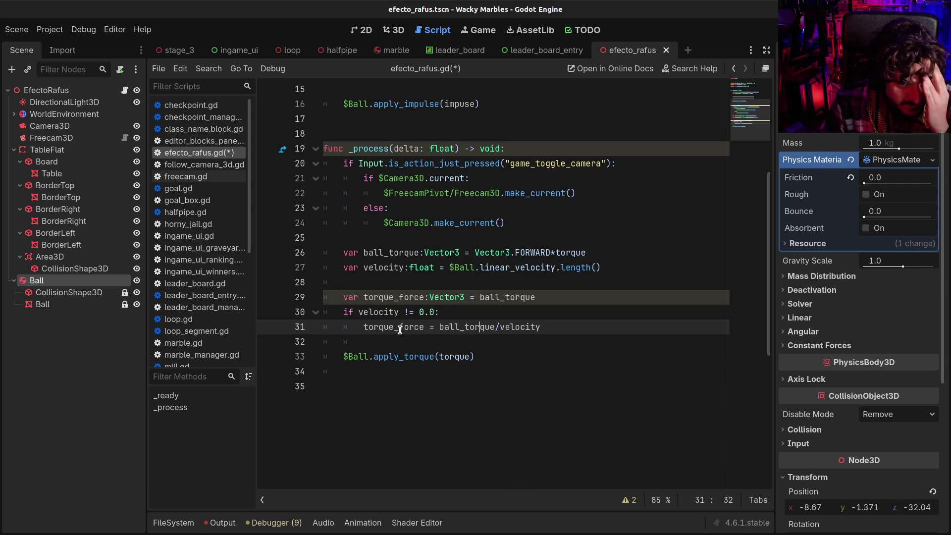
click(472, 327)
click(485, 328)
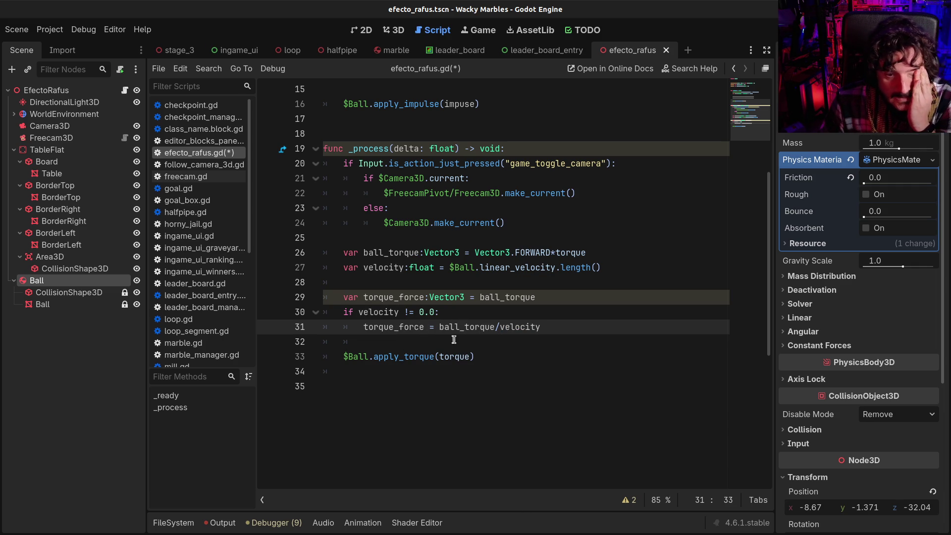
double_click(406, 328)
key(ctrl+c)
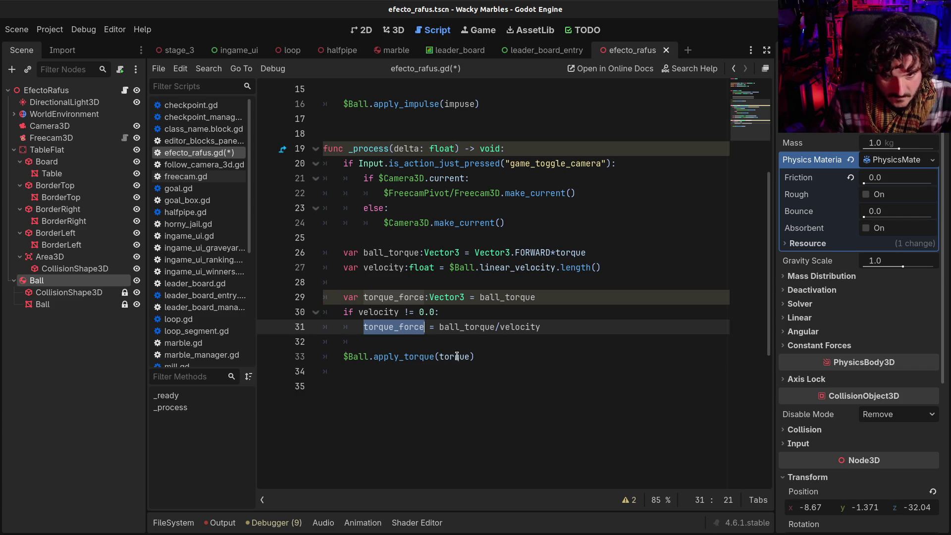
double_click(454, 356)
key(ctrl+v)
key(ctrl+s)
- Review the velocity check and ball_torque uses across lines 29–31
drag(379, 312, 456, 306)
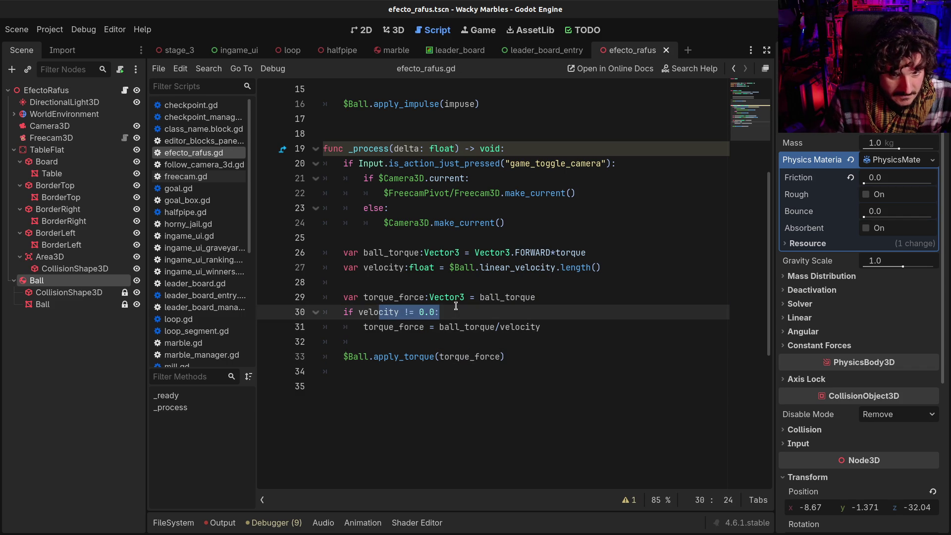
click(397, 298)
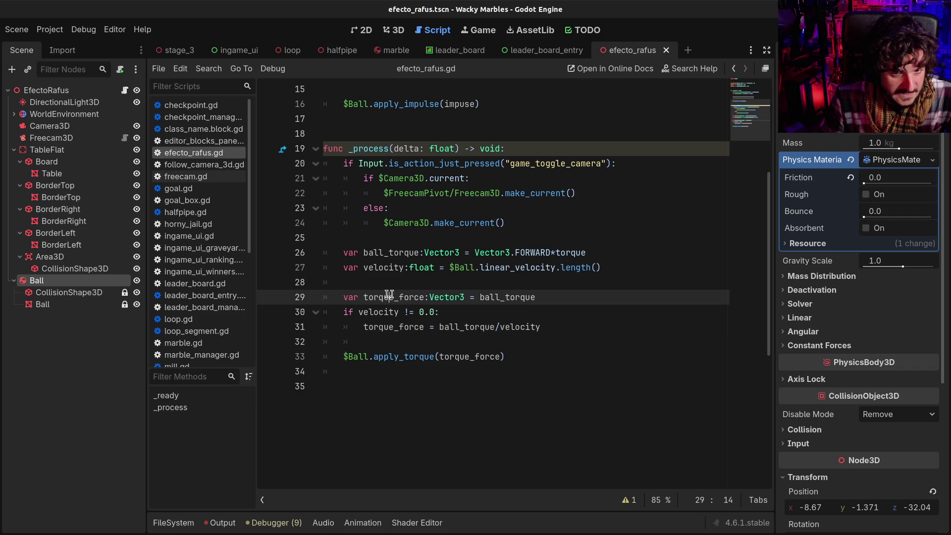
click(495, 327)
click(524, 327)
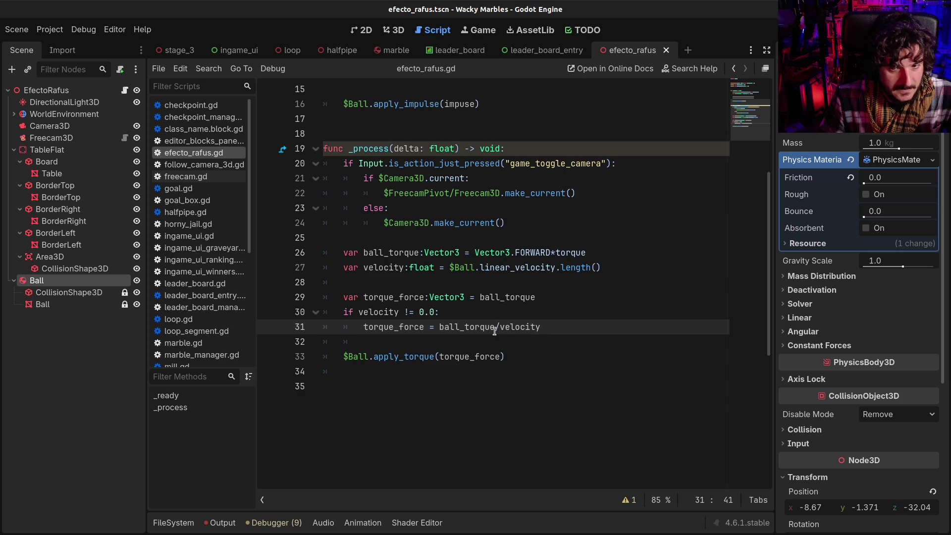
click(530, 327)
double_click(460, 326)
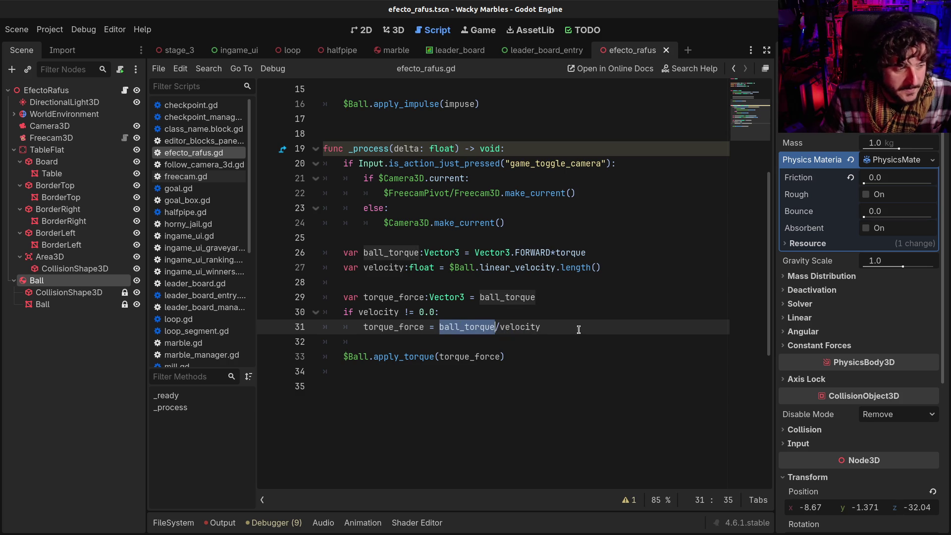
click(380, 313)
mouse_move(380, 312)
mouse_down()
mouse_move(453, 308)
mouse_move(419, 296)
mouse_move(521, 294)
mouse_up()
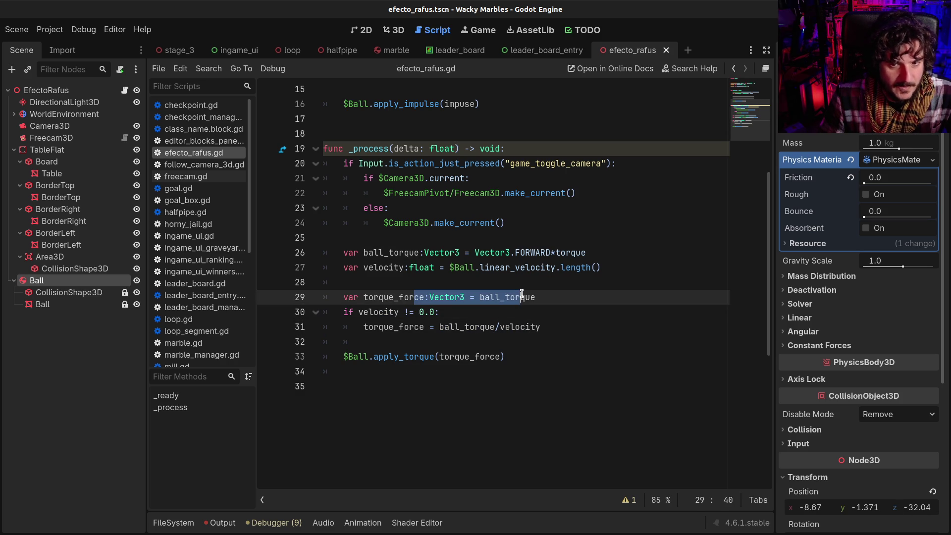
click(521, 294)
double_click(508, 296)
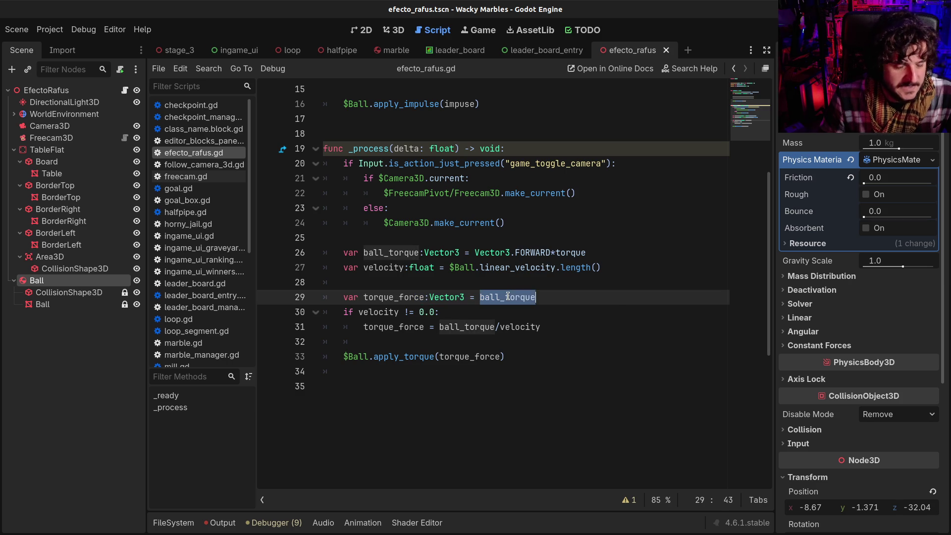
- Try ball_torque*velocity on line 31, then restore the division and save
click(495, 326)
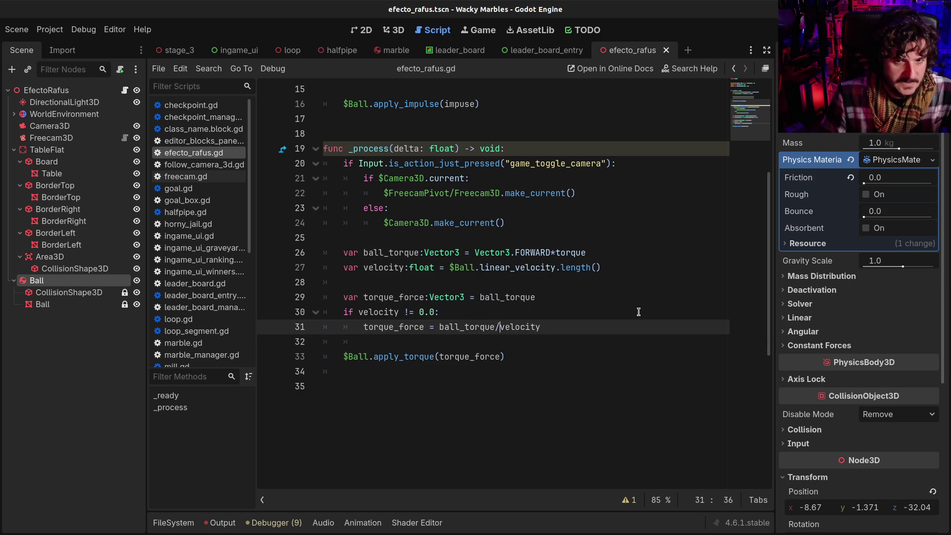
text(*)
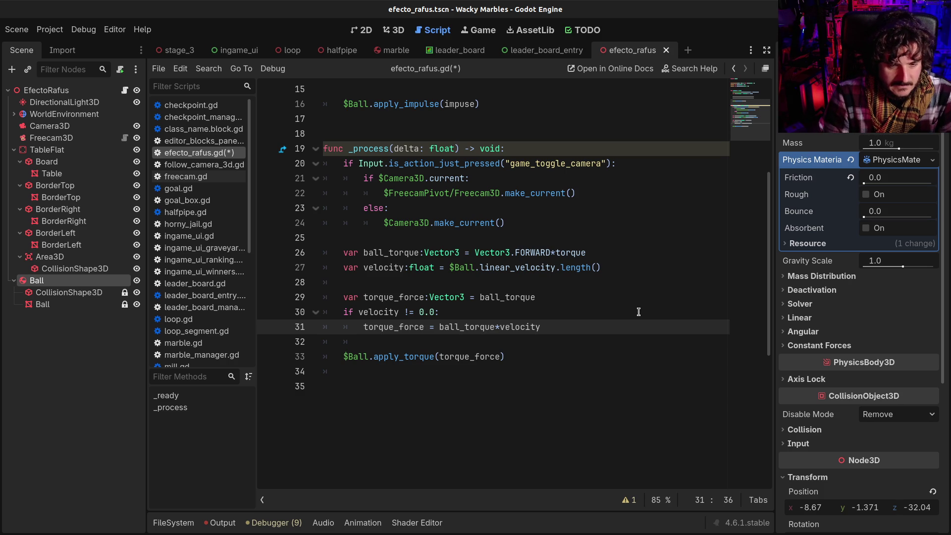
key(BackSpace)
text(/)
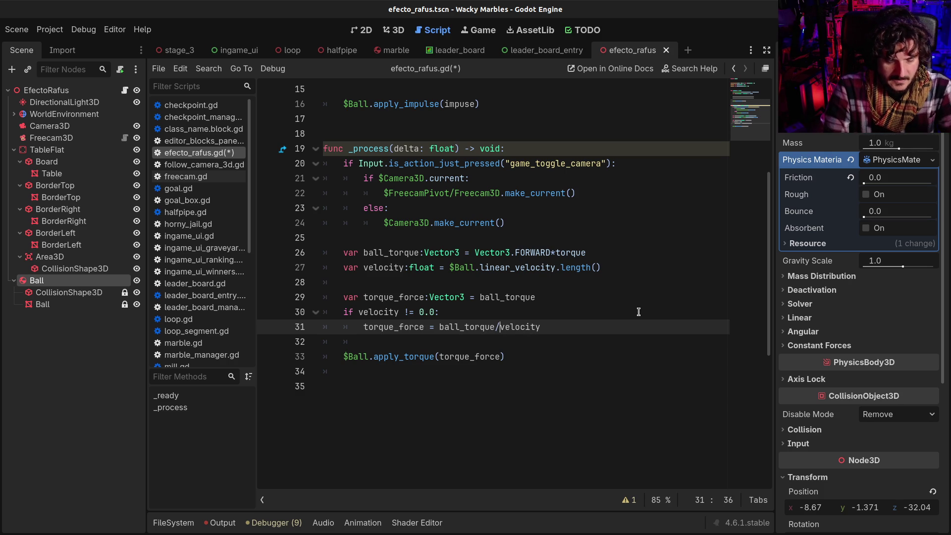
key(ctrl+s)
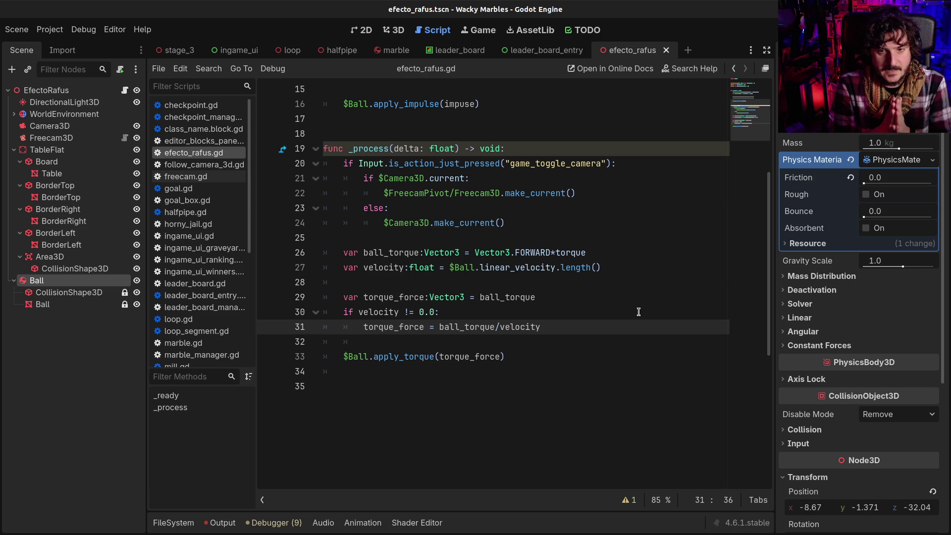
key(BackSpace)
- Rewrite line 31 so torque_force equals velocity/torque, dropping ball_torque
key(shift+End)
key(BackSpace)
key(ctrl+Left)
text(velocity/)
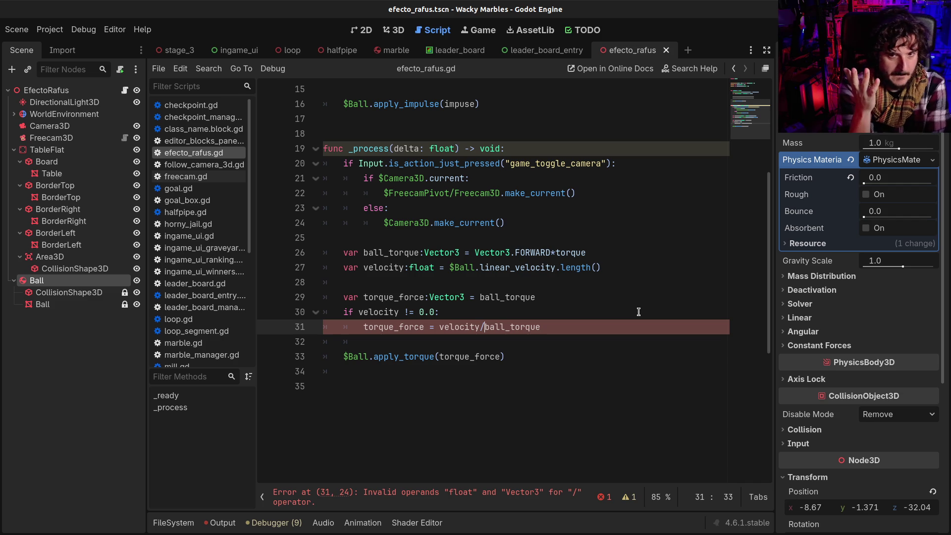
key(ctrl+z)
key(ctrl+z)
key(ctrl+z)
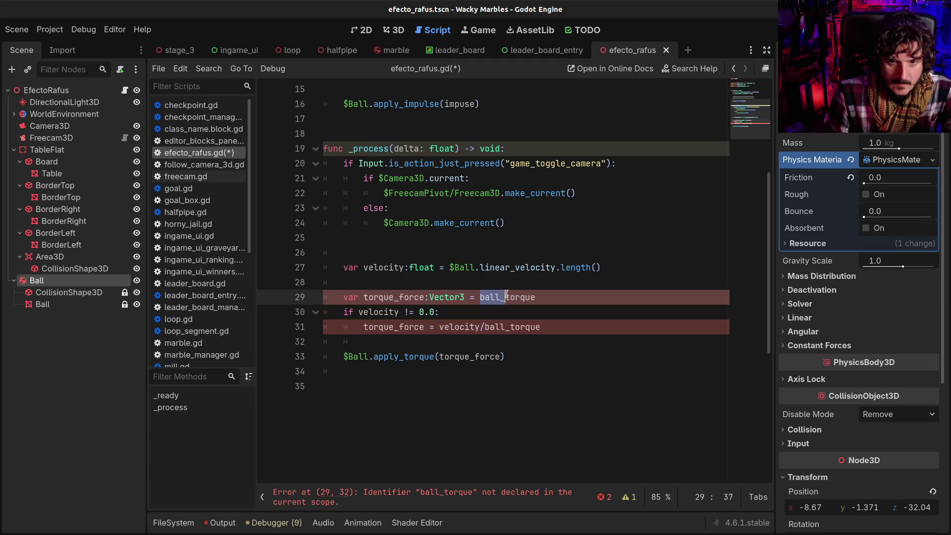
key(Right)
key(shift+Right)
key(shift+Right)
key(shift+Right)
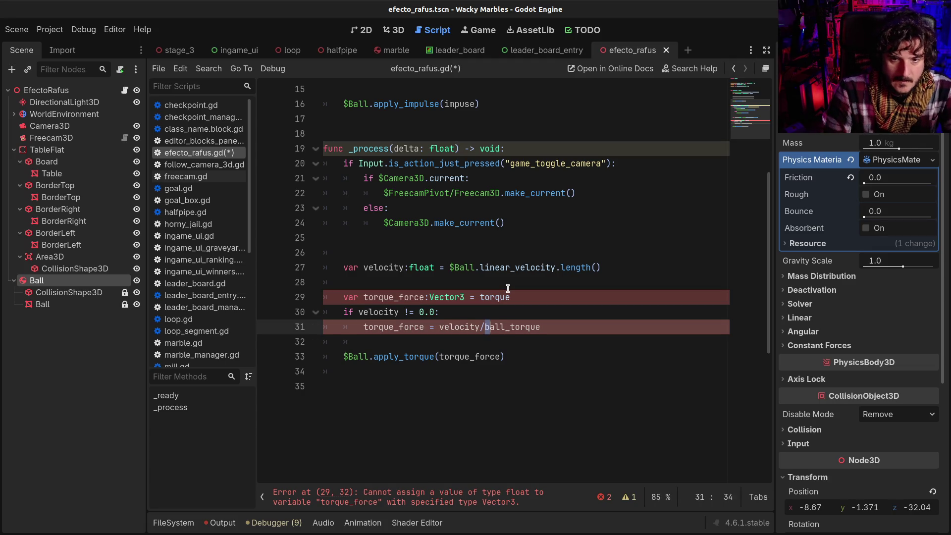
key(Delete)
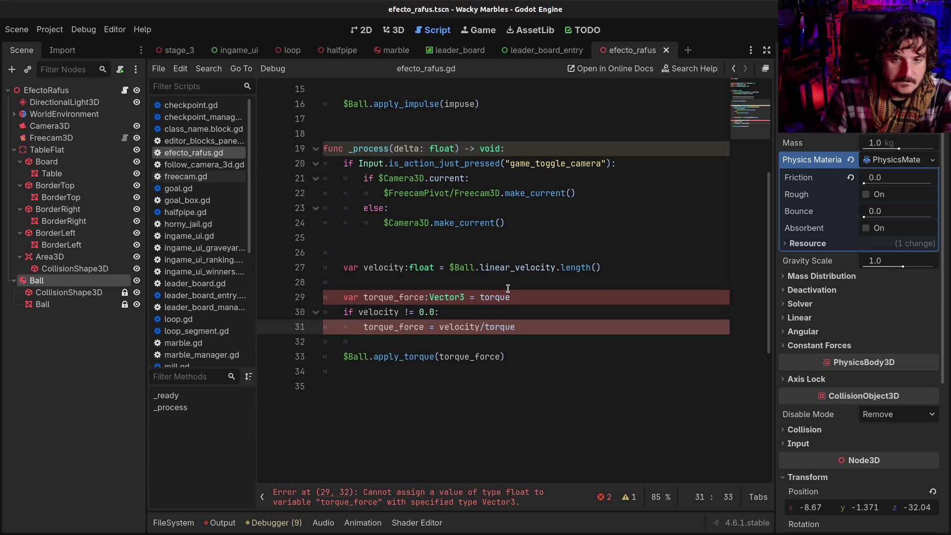
- Change torque_force's declared type on line 29 back to float
double_click(445, 297)
text(float)
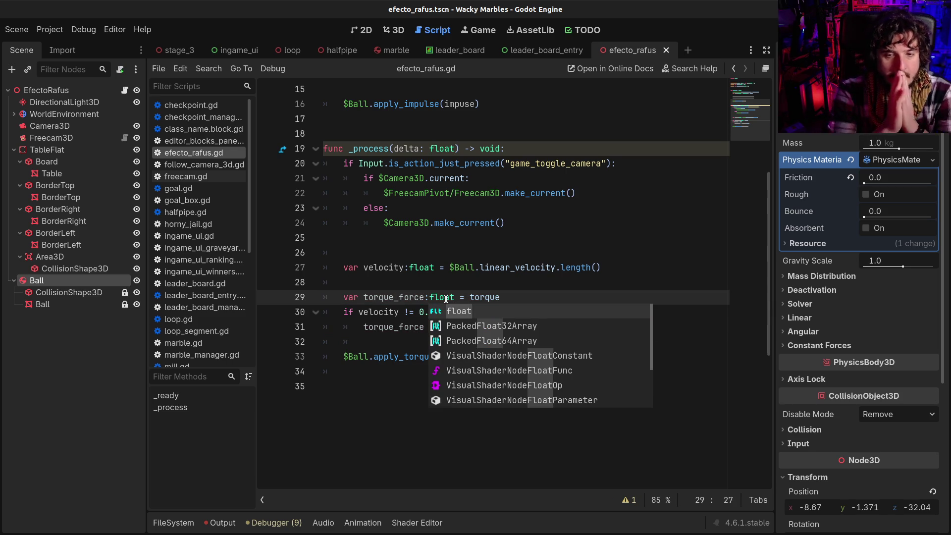
click(424, 296)
click(385, 312)
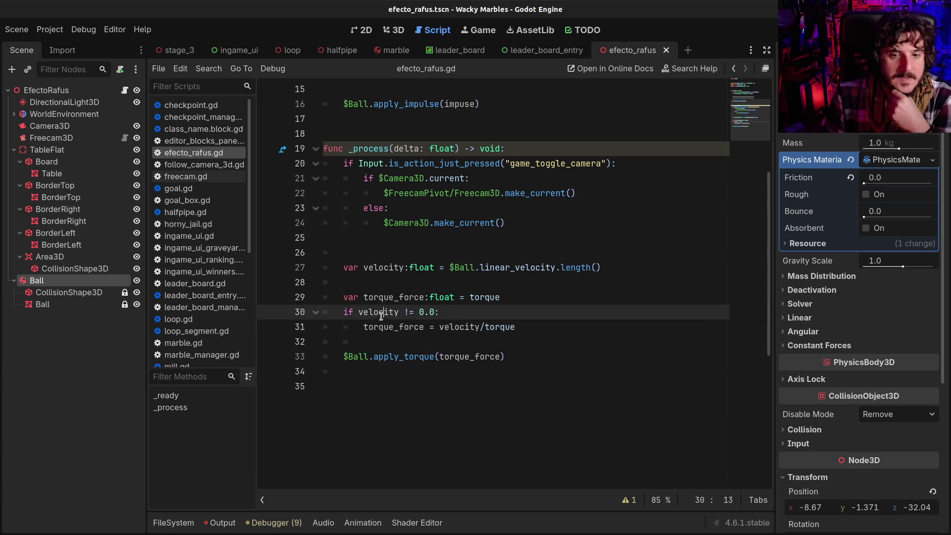
click(503, 327)
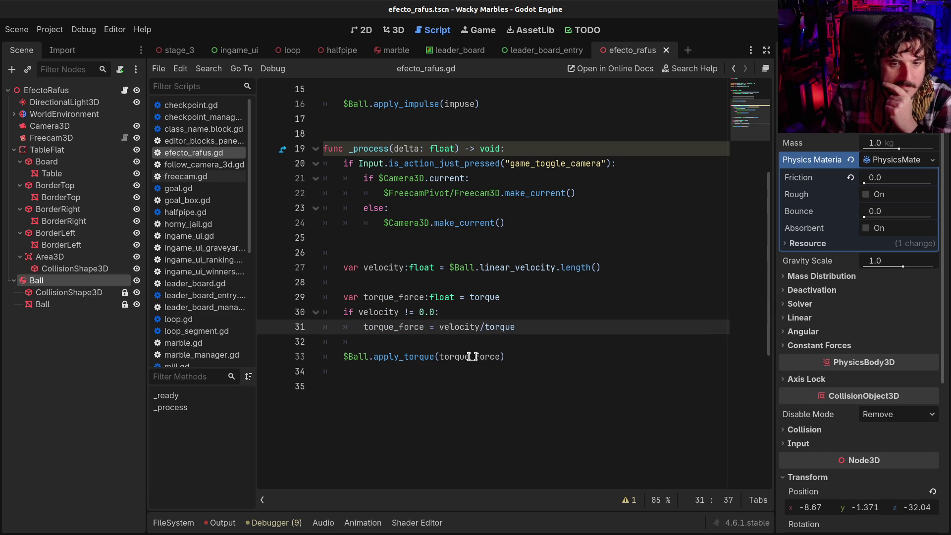
- Pass Vector3.FORWARD*torque as apply_torque's argument
click(439, 357)
text(F)
key(BackSpace)
text(Vec)
key(BackSpace)
key(BackSpace)
key(BackSpace)
text(Vector3.F)
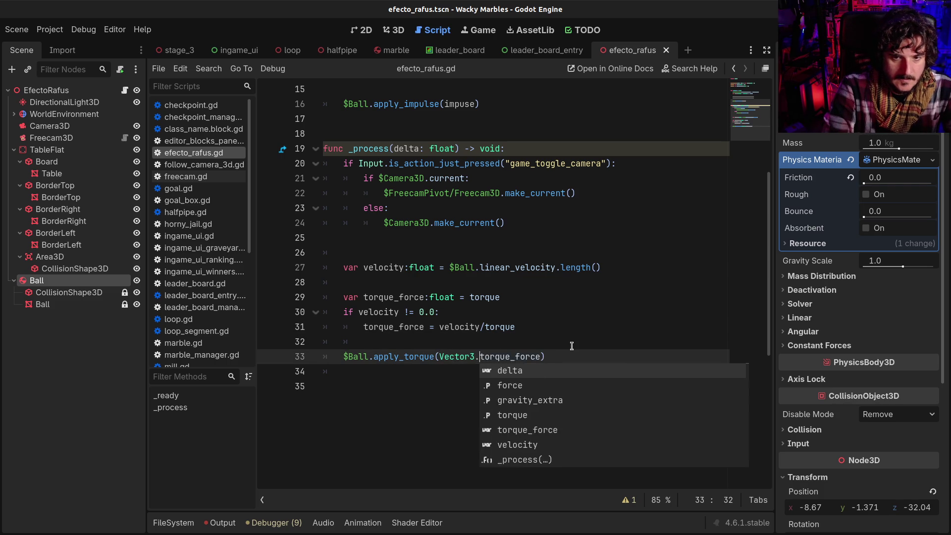
text(o)
key(Tab)
text(*torque)
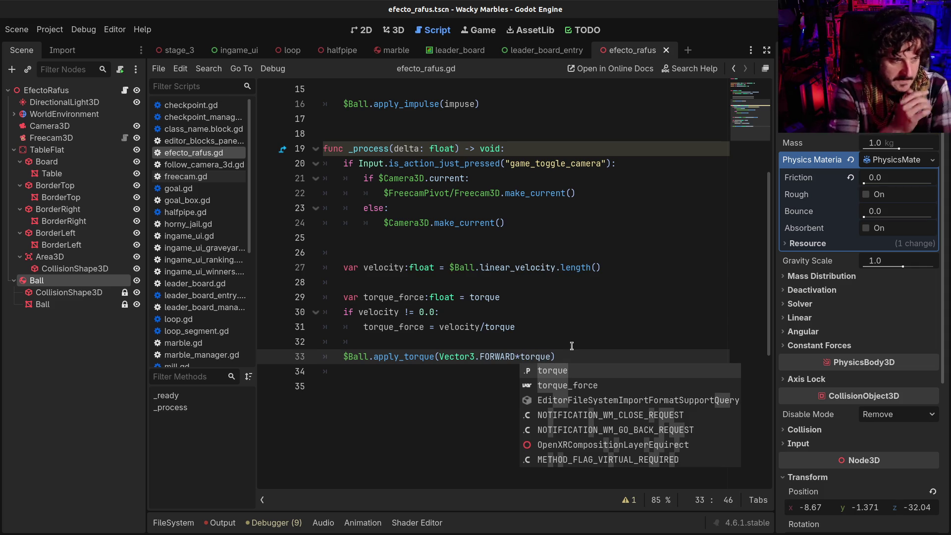
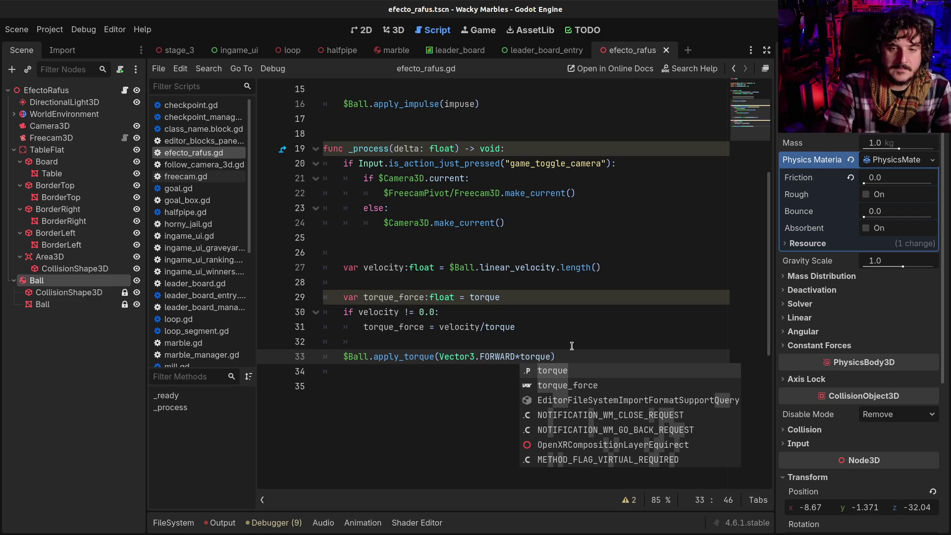
- Complete line 33's torque argument as Vector3.FORWARD*torque_force and highlight torque_force's uses
text(_force)
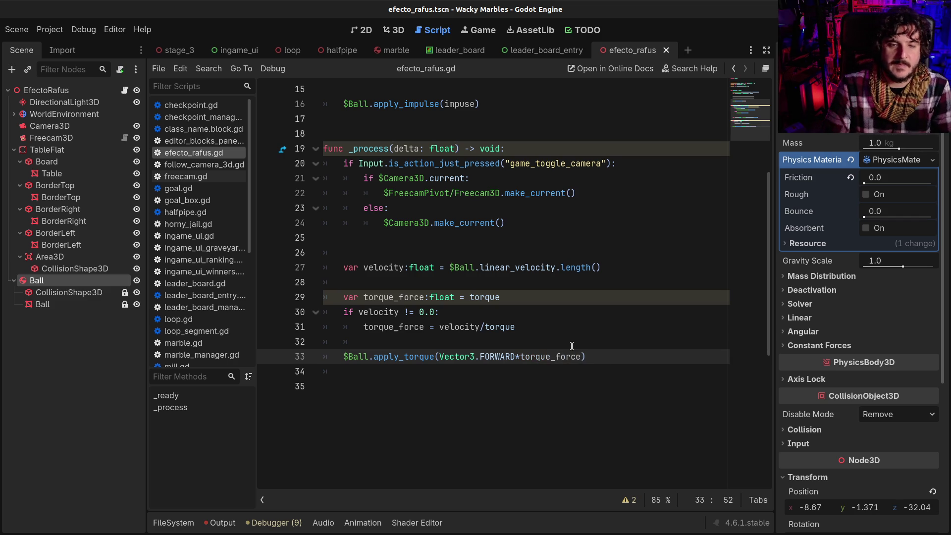
click(396, 295)
double_click(394, 293)
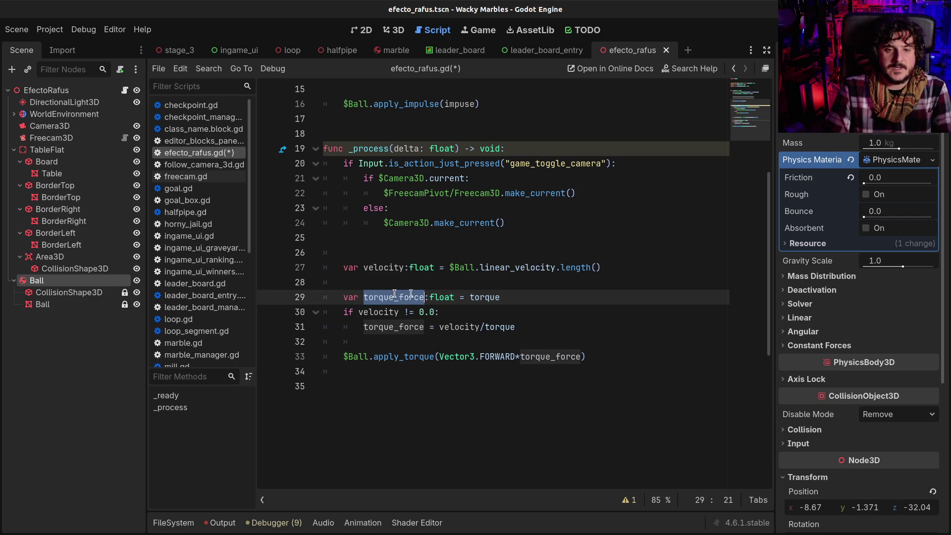
- Inspect velocity and the torque_force assignment on line 31, viewing velocity's info popup
click(448, 327)
double_click(448, 327)
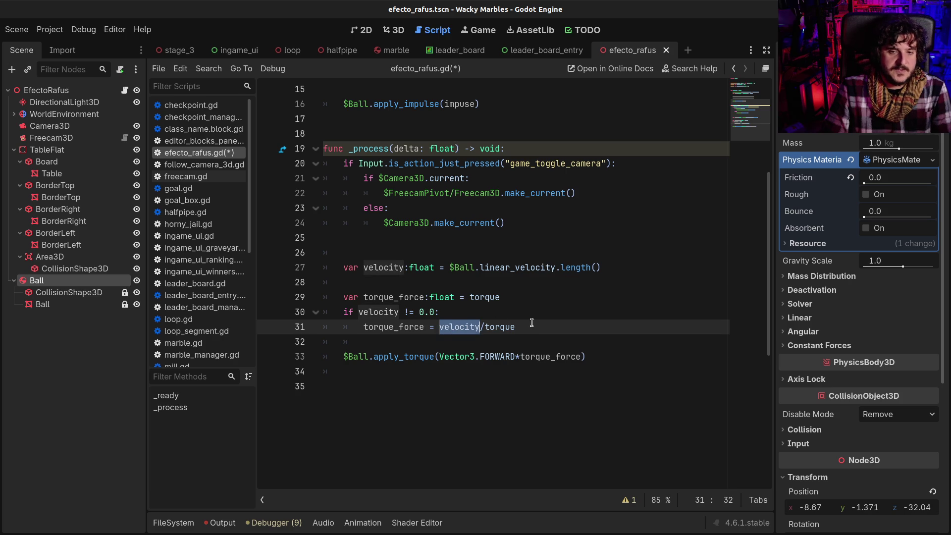
drag(386, 327, 505, 327)
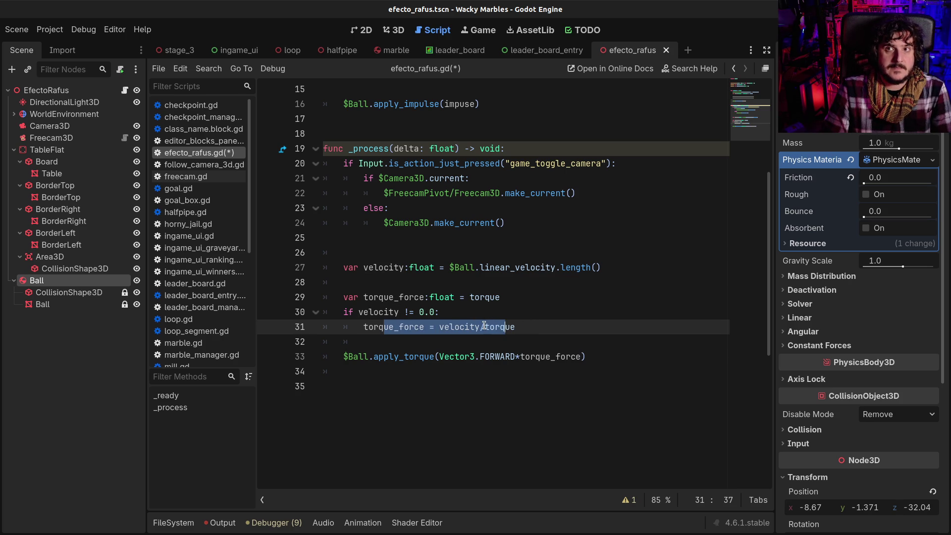
click(484, 327)
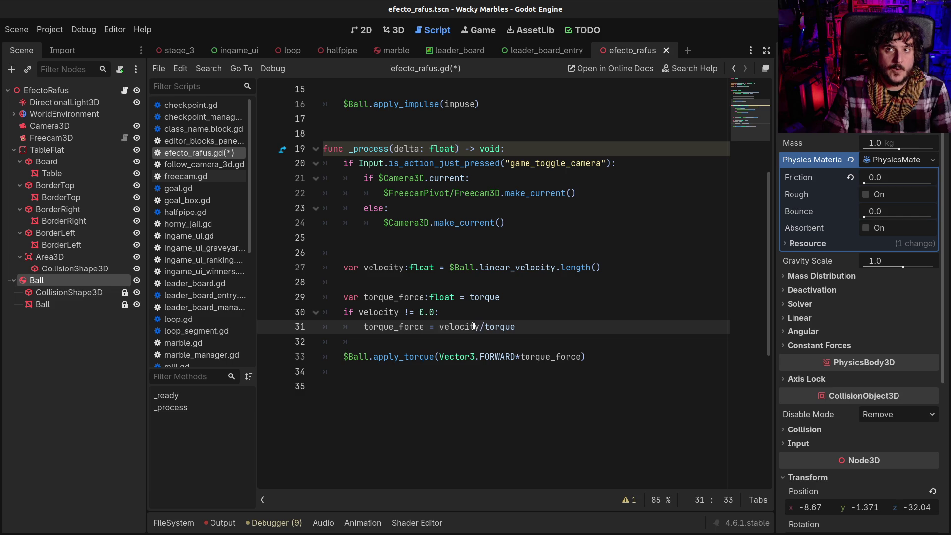
mouse_move(474, 327)
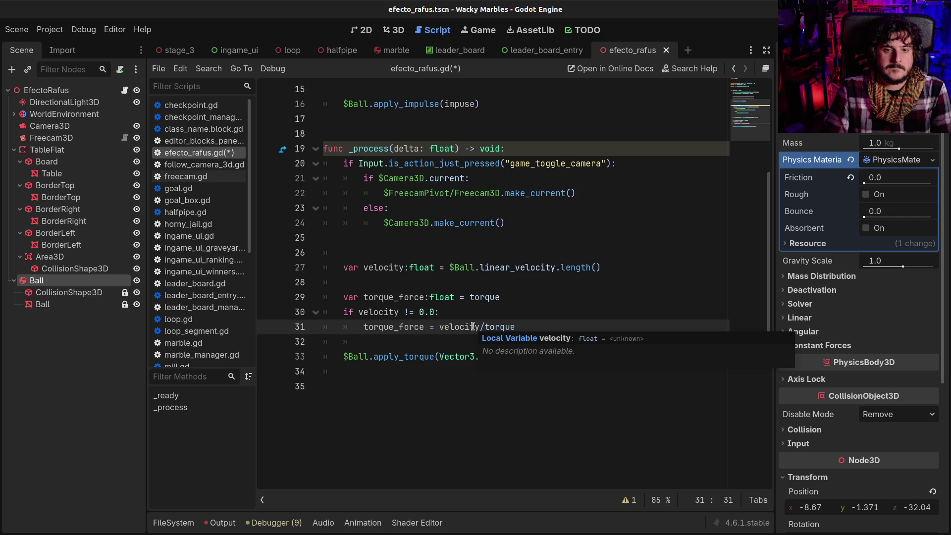
click(460, 328)
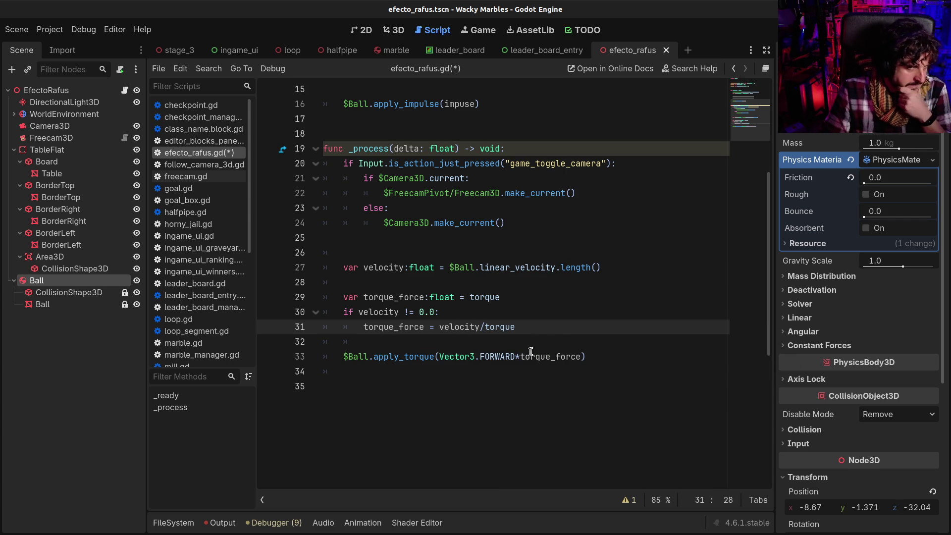
click(495, 338)
click(504, 327)
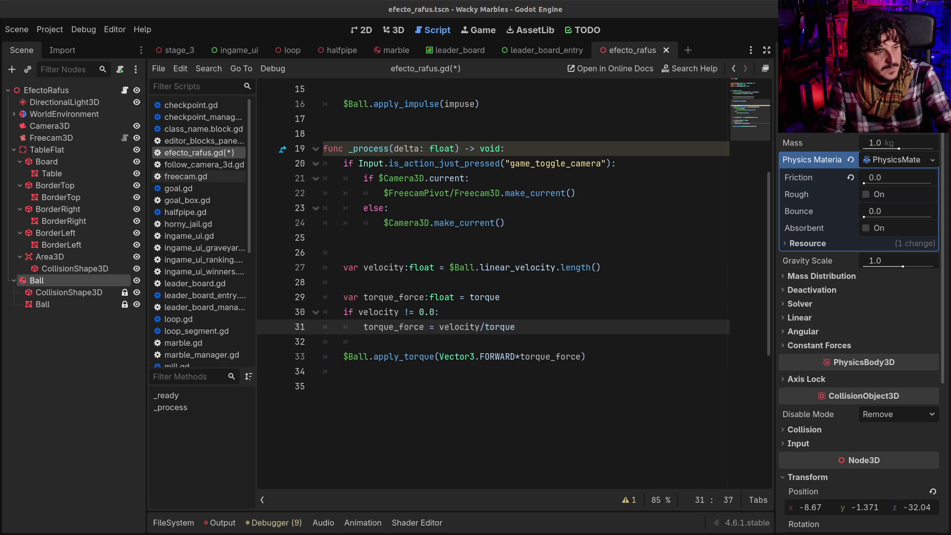
- Rewrite line 31's torque_force calculation as torque/velocity
double_click(459, 327)
key(shift+End)
text(torque/)
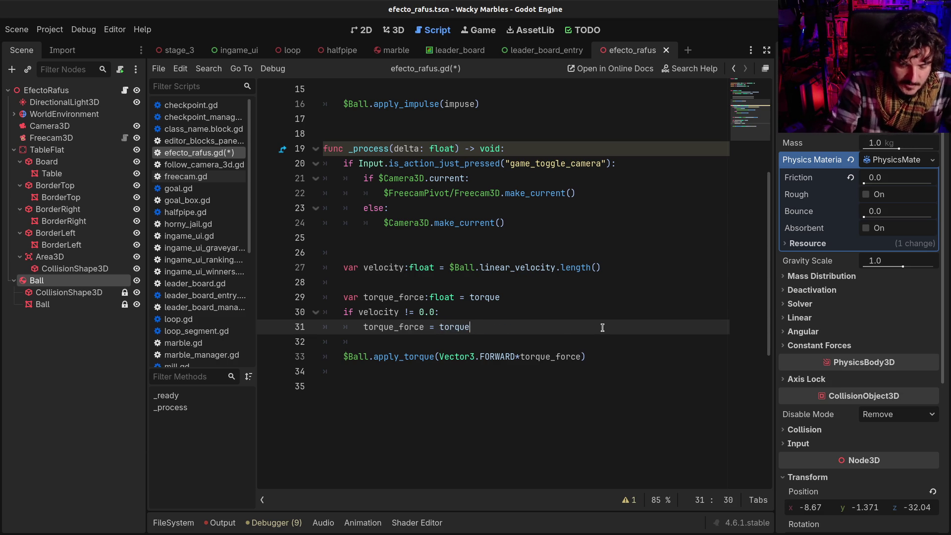
text(velocity)
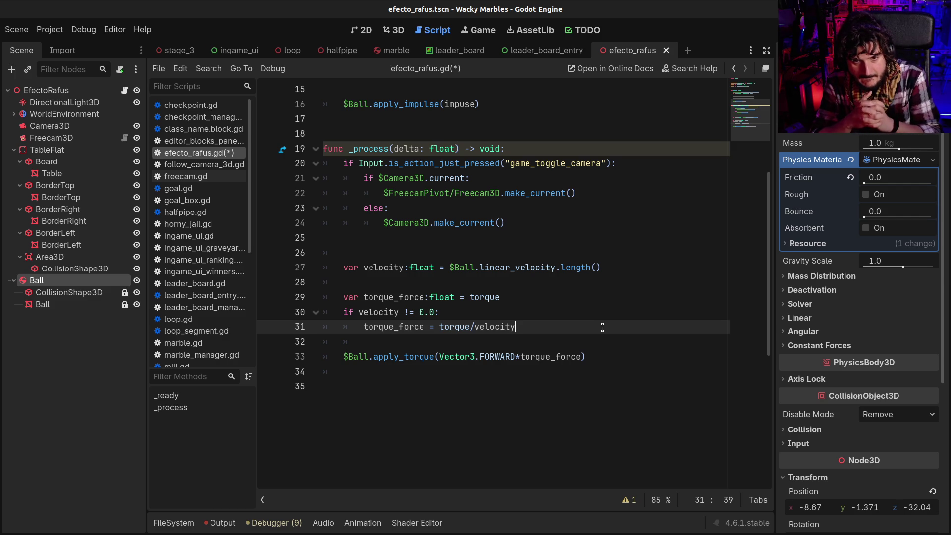
- Set torque_force's initial value to 0.0 on line 29, save the script, and run the game
double_click(484, 298)
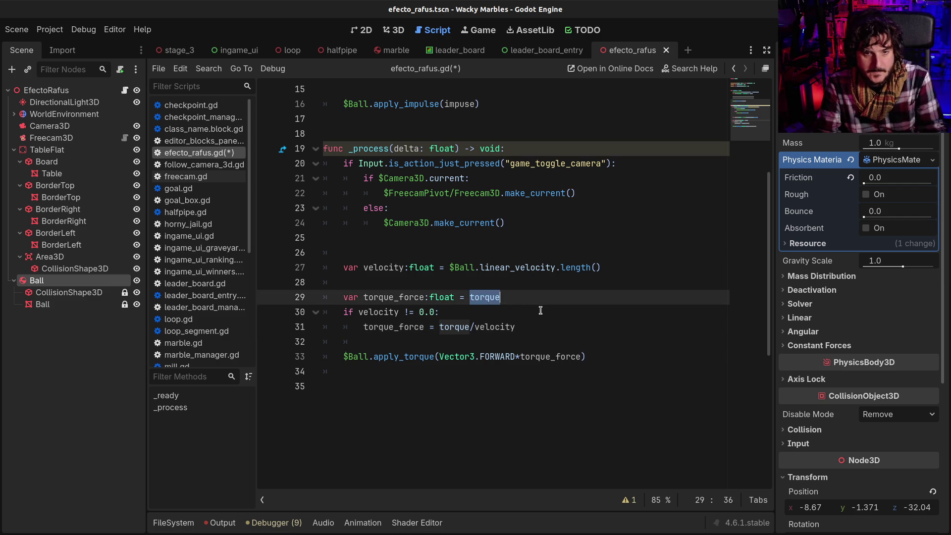
text(0.0)
key(ctrl+s)
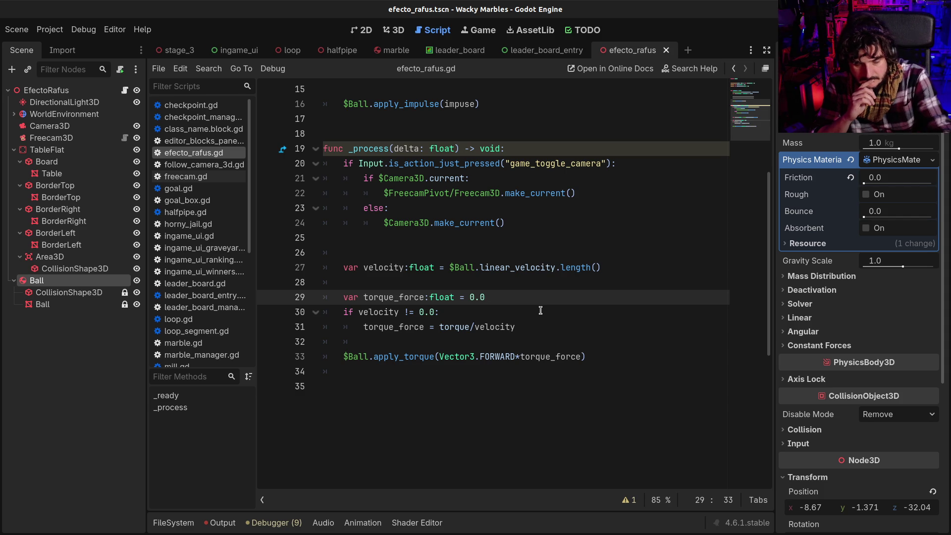
key(F6)
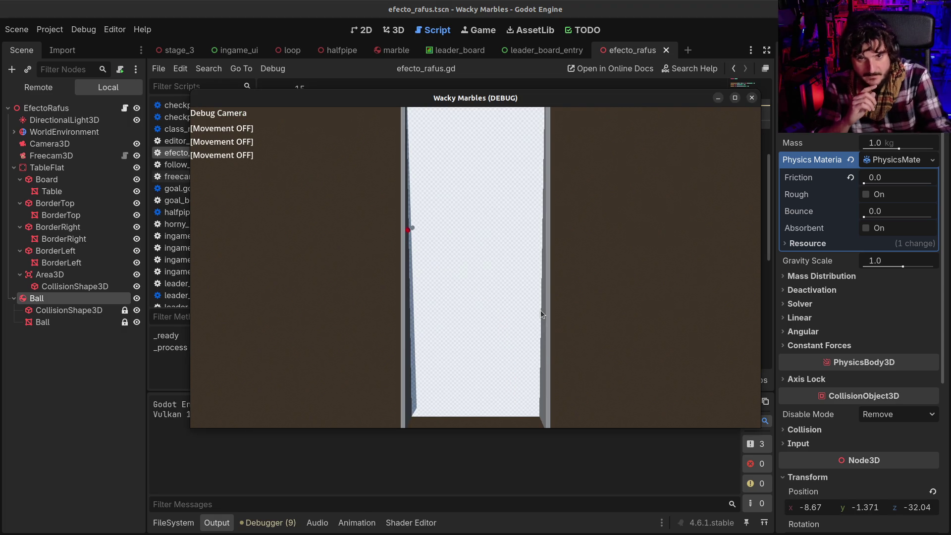
- Close the game and set the EfectoRafus node's Torque to 10.0 in the Inspector
click(752, 98)
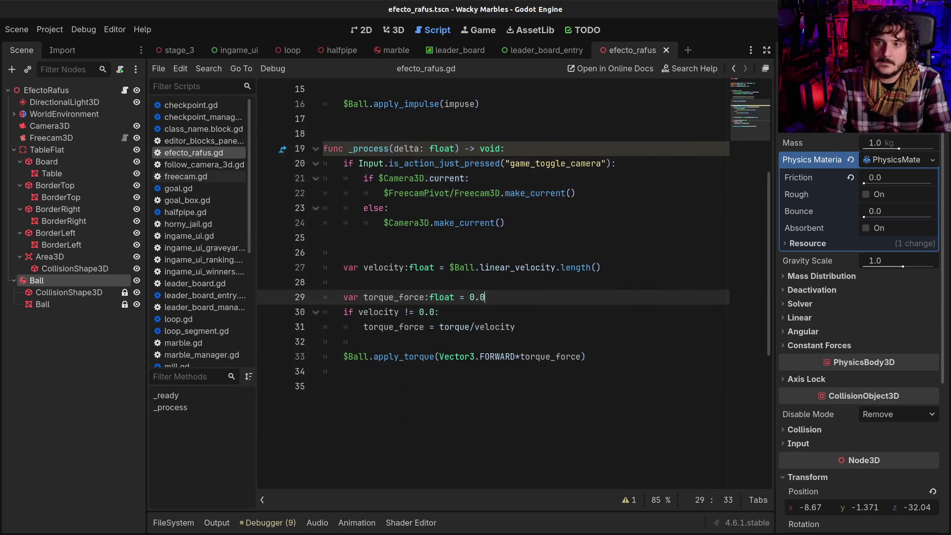
click(47, 90)
click(883, 160)
key(Left)
key(shift+Right)
key(shift+Right)
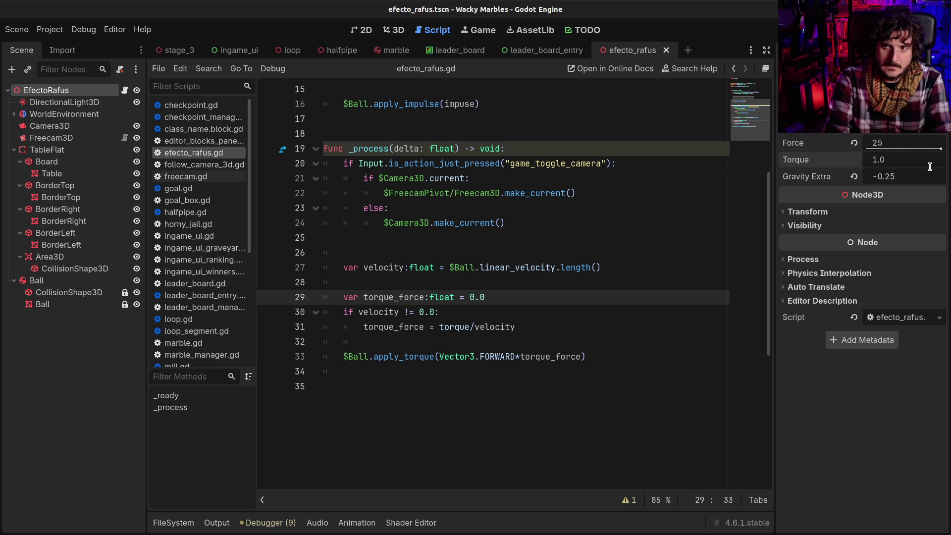
text(0)
key(Return)
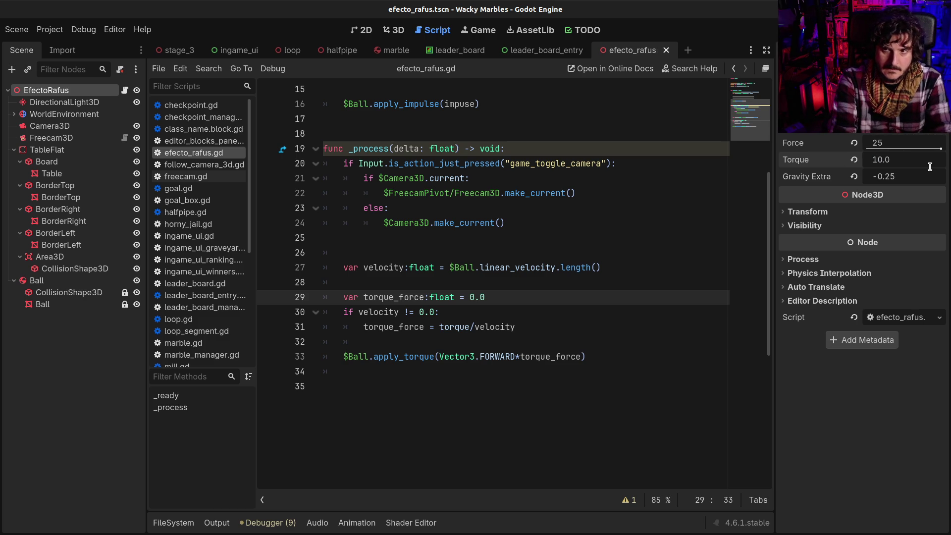
- Run the game with the new Torque, close it, and run it again
key(F6)
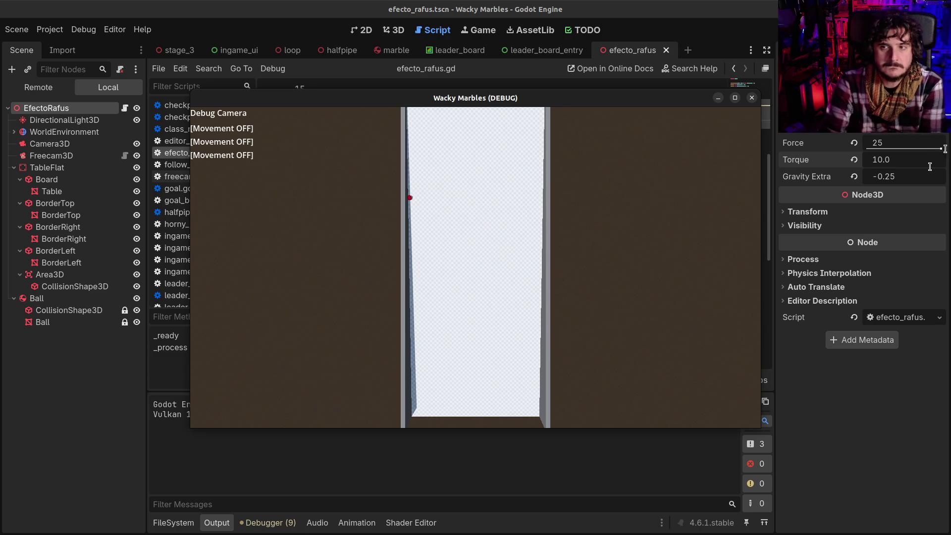
click(753, 97)
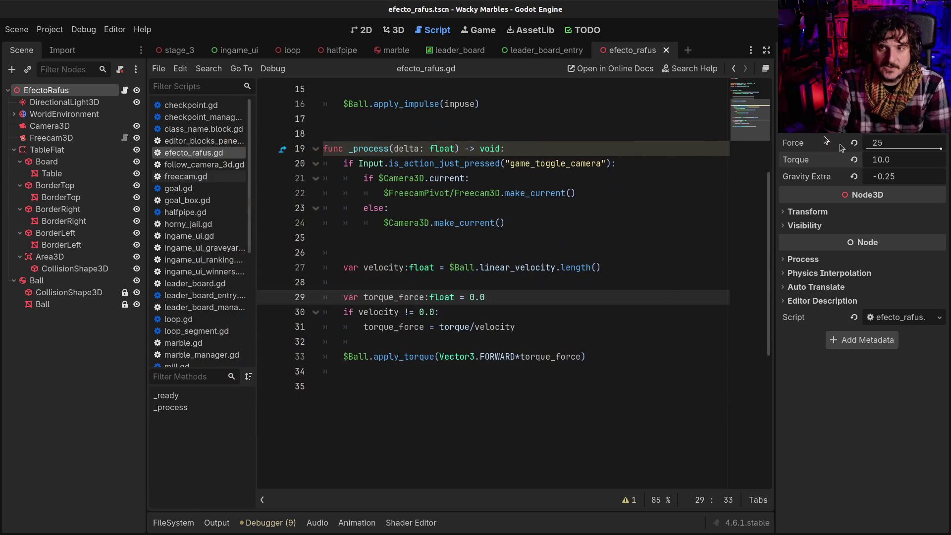
key(F6)
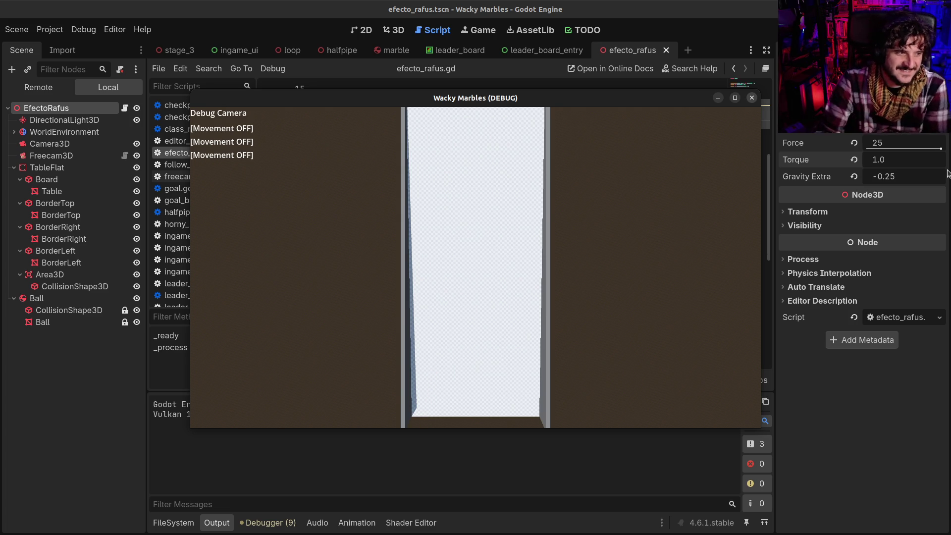
- Close the game, set EfectoRafus's Torque to 0.5, and save the scene
click(752, 98)
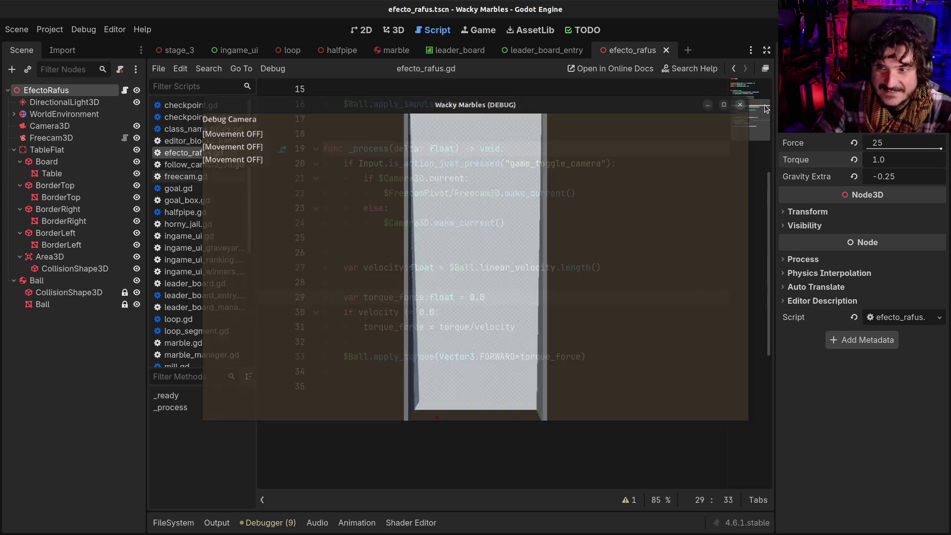
click(894, 160)
click(895, 161)
key(BackSpace)
text(0.5)
key(Return)
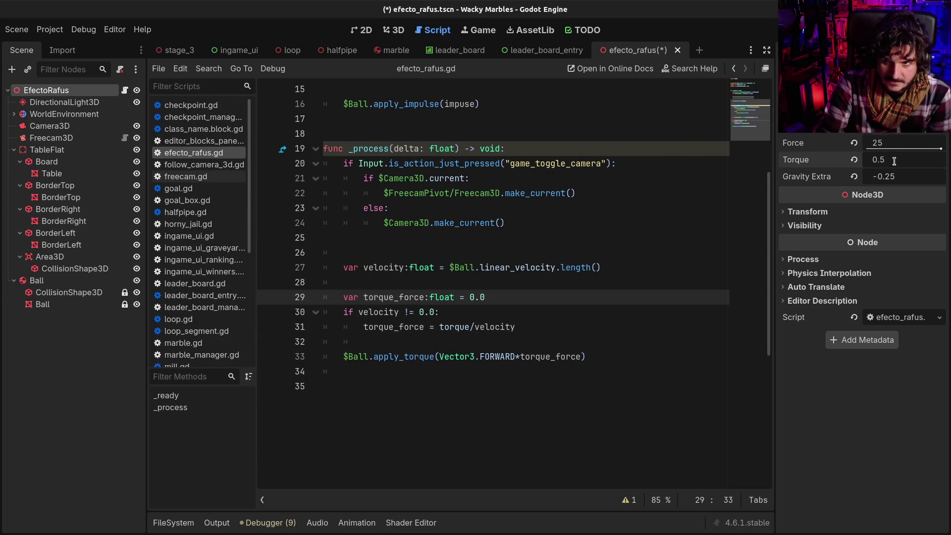
key(ctrl+s)
- Test-run the game twice, then drag the Force slider to its maximum of 25
key(F6)
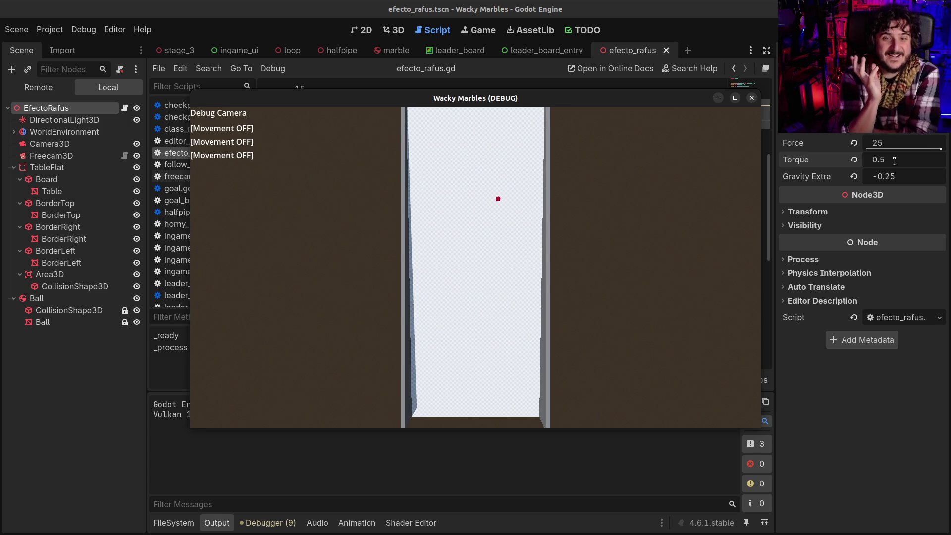
click(752, 98)
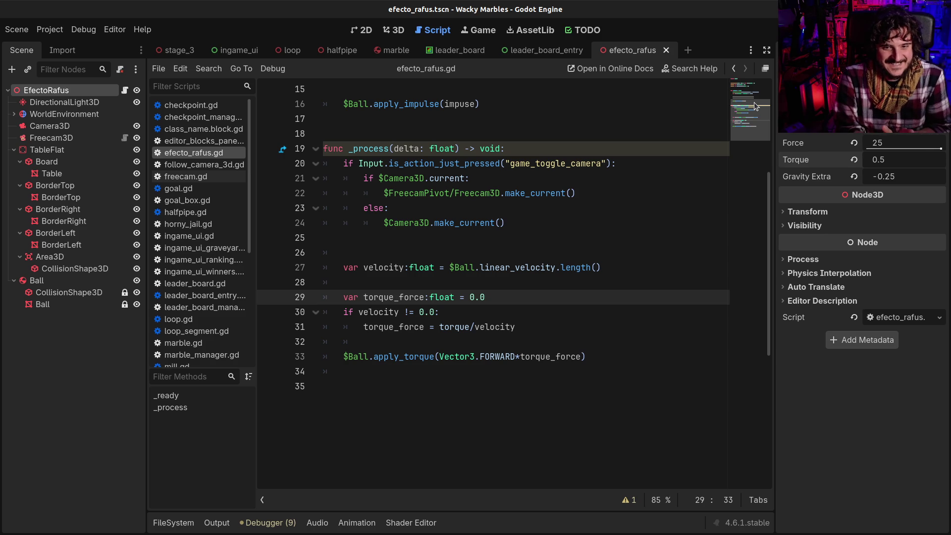
key(F6)
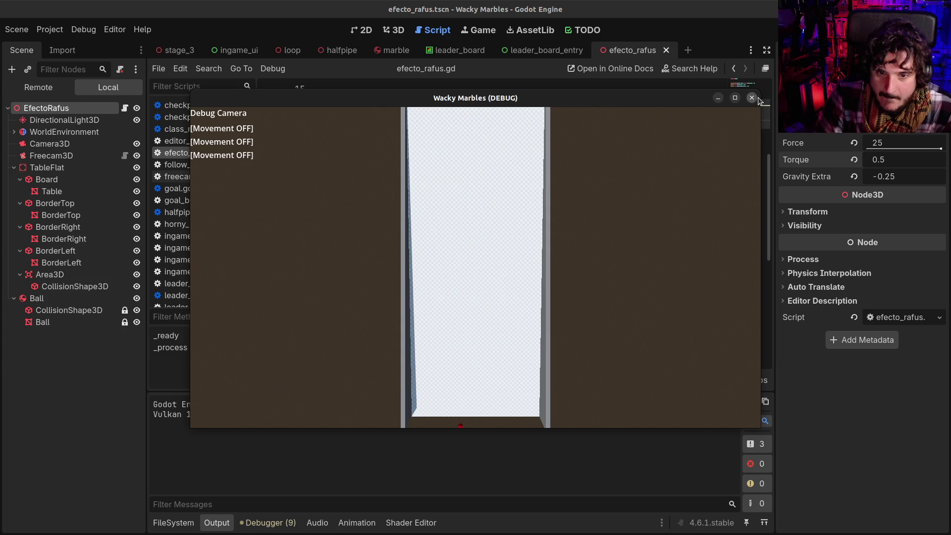
click(752, 98)
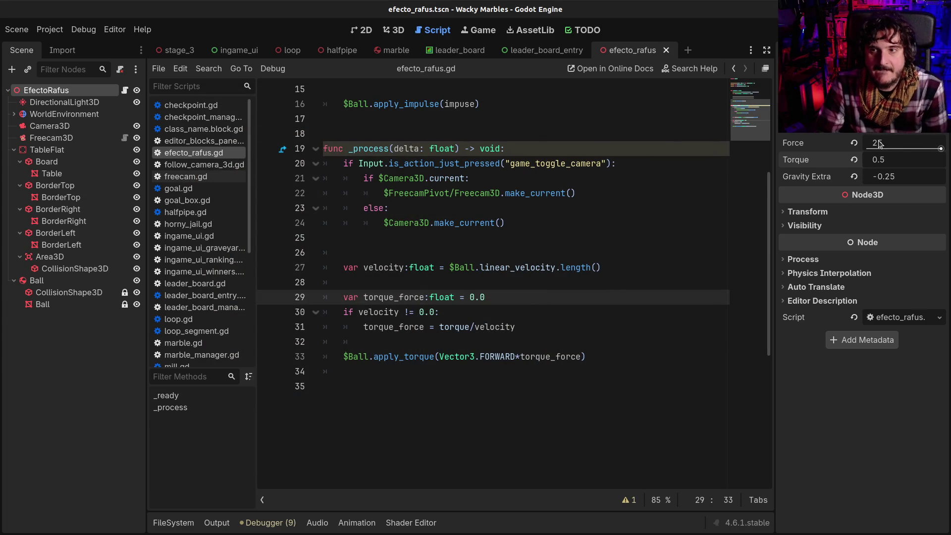
click(853, 143)
drag(874, 143, 949, 145)
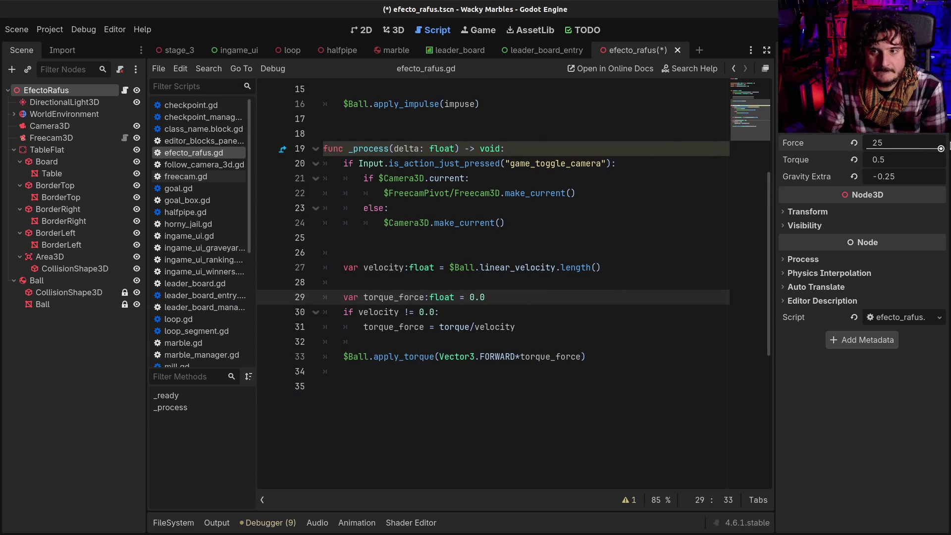
click(446, 202)
key(ctrl+s)
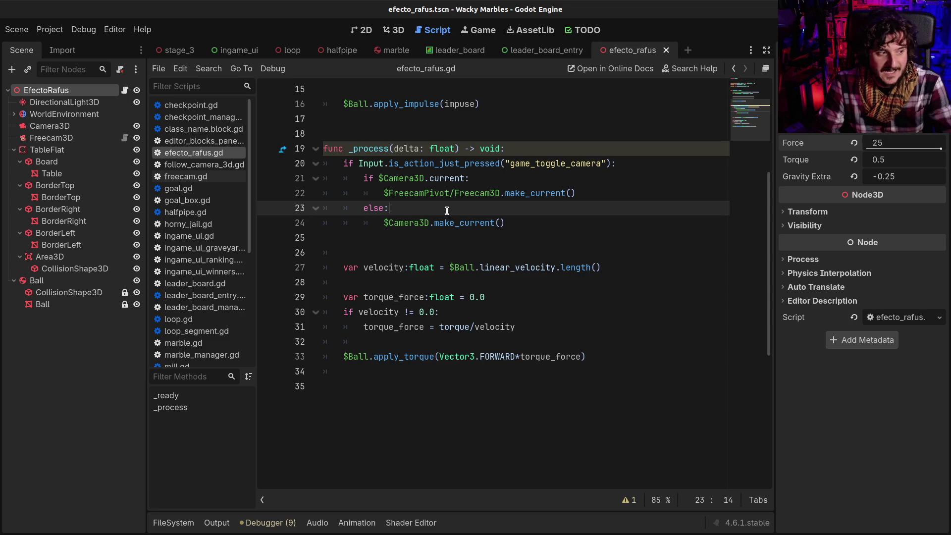
scroll(451, 228, up, 1)
scroll(451, 228, up, 5)
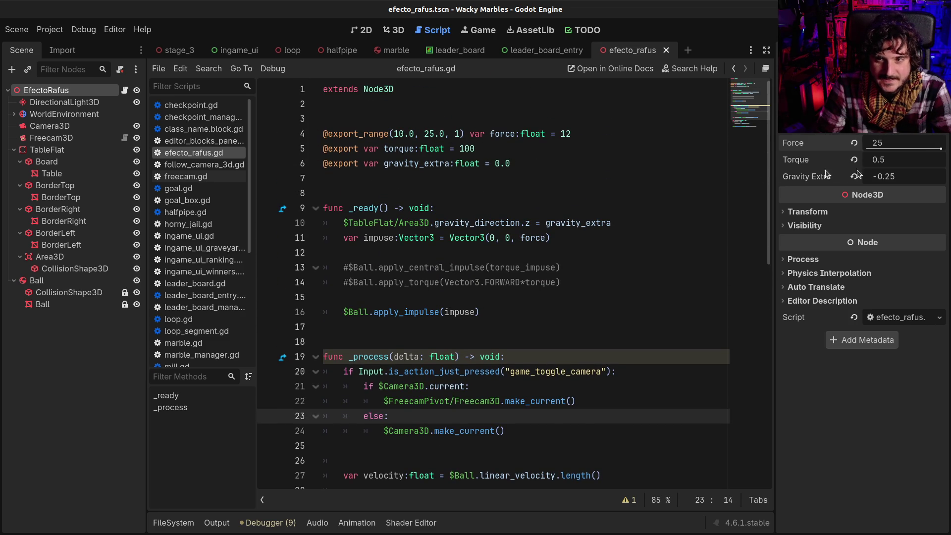
scroll(669, 197, down, 3)
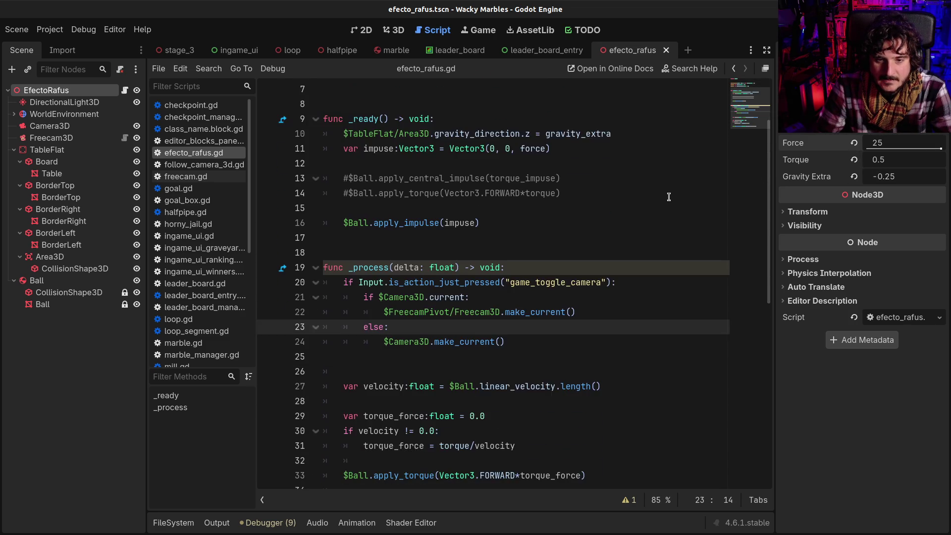
scroll(669, 197, up, 1)
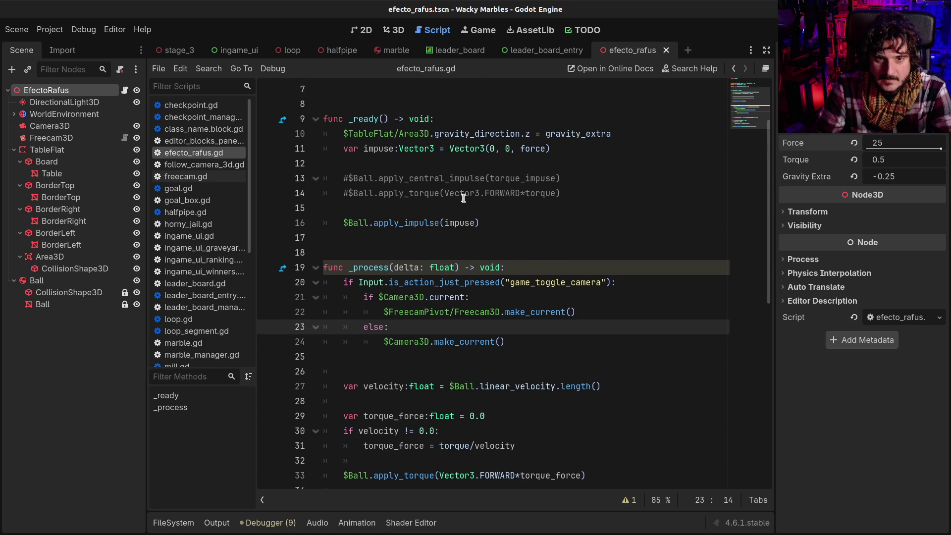
scroll(466, 198, down, 1)
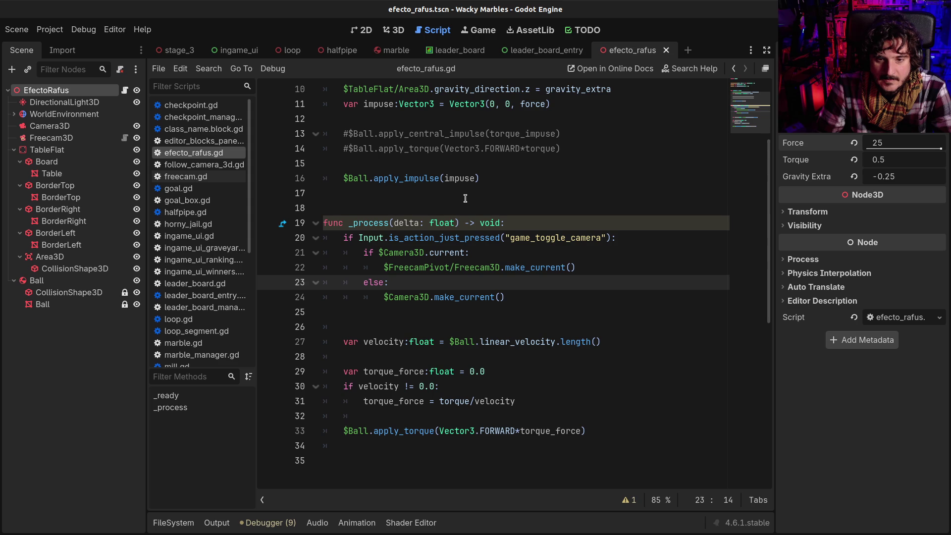
scroll(465, 198, down, 2)
scroll(465, 198, up, 3)
key(F6)
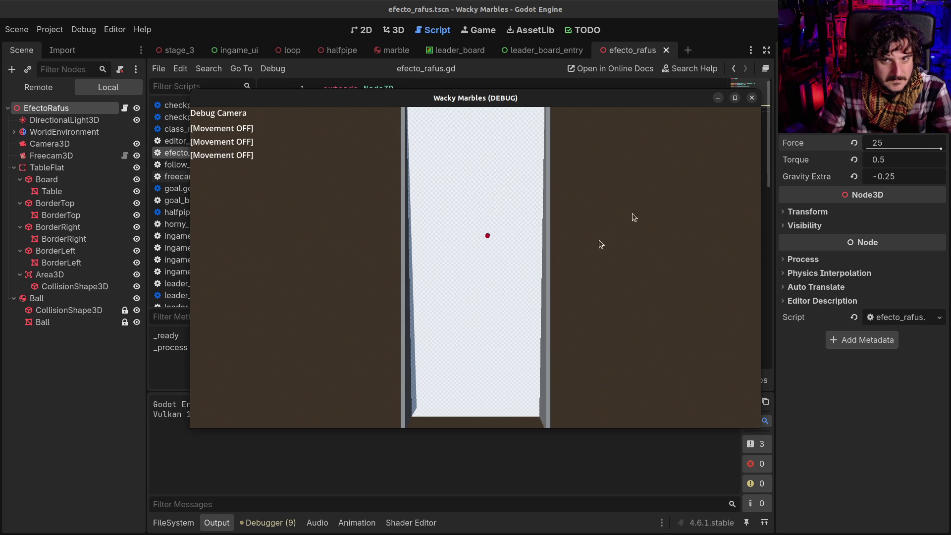
click(752, 97)
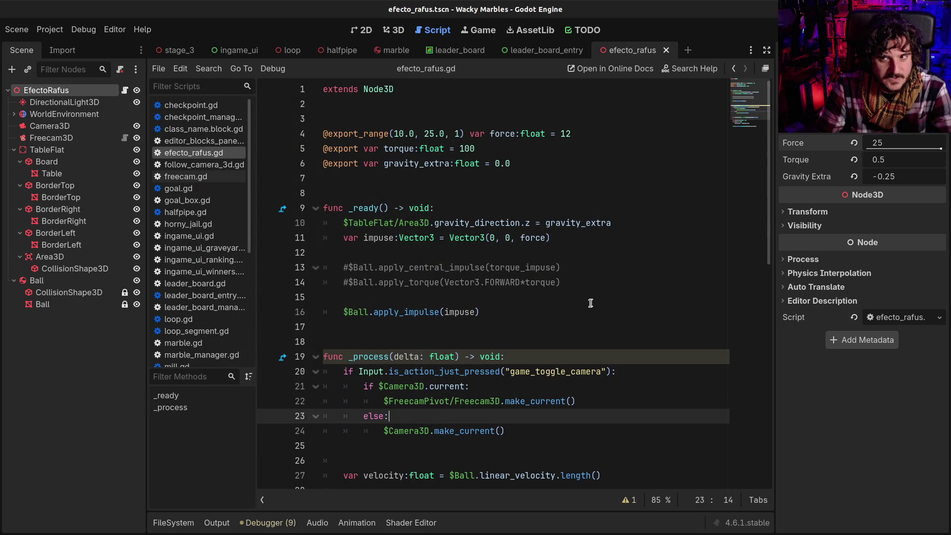
scroll(587, 318, down, 6)
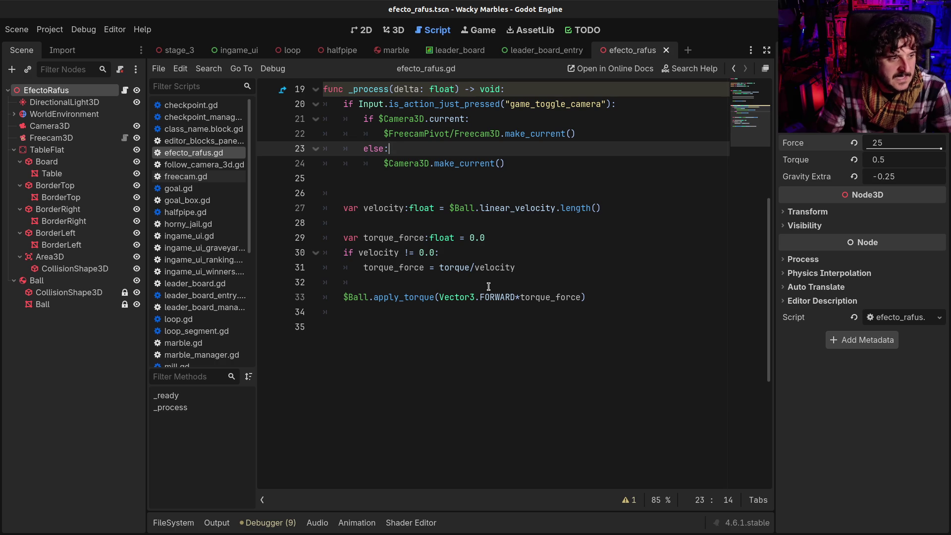
click(606, 273)
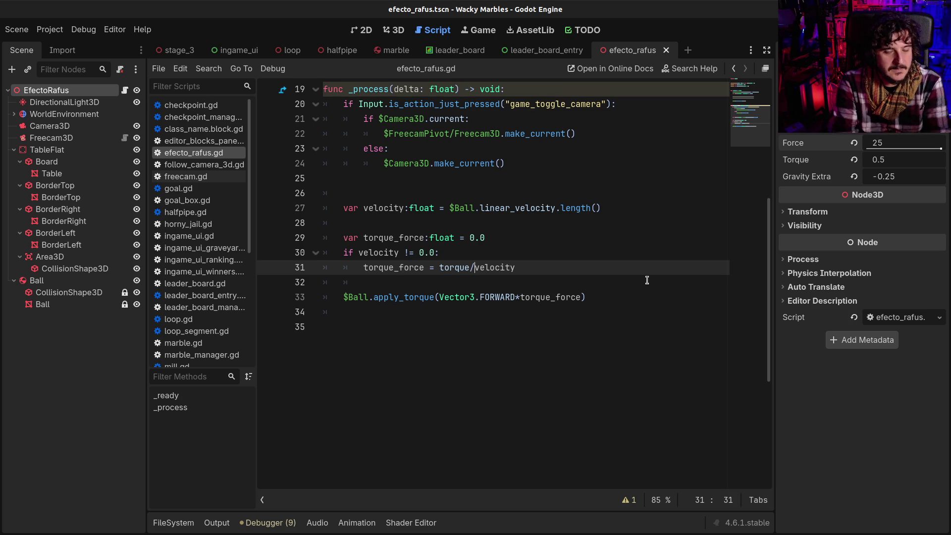
- Change line 31 to torque/(pow(velocity, 2)) and run the game to test it
text(()
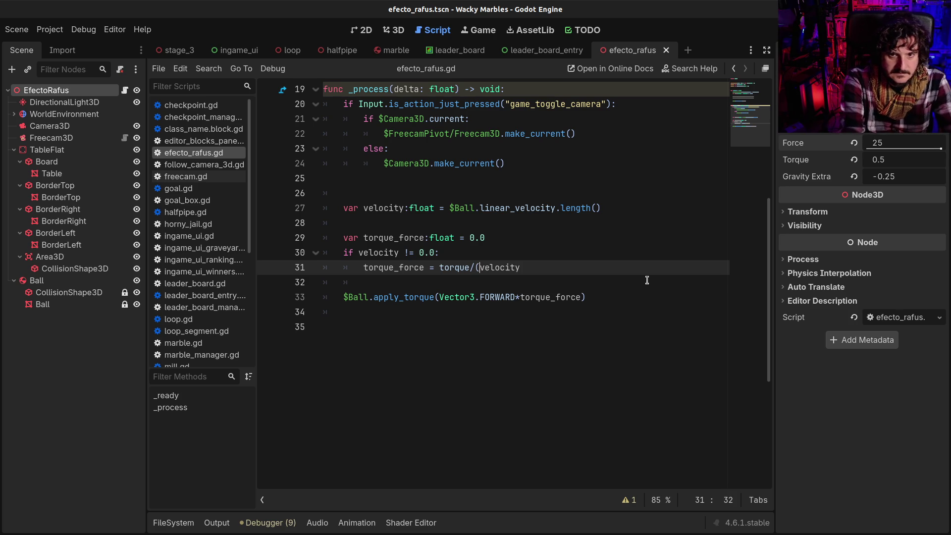
text(pow()
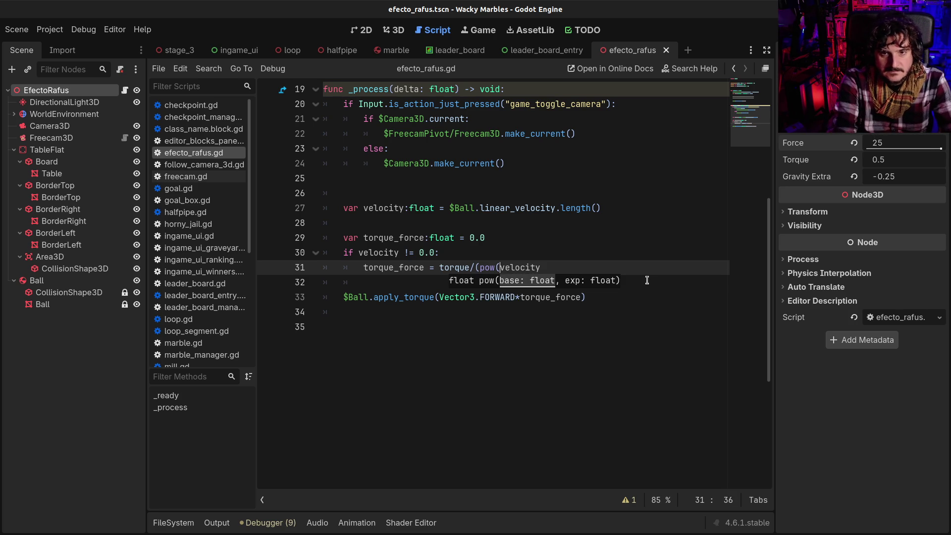
key(End)
text(2))
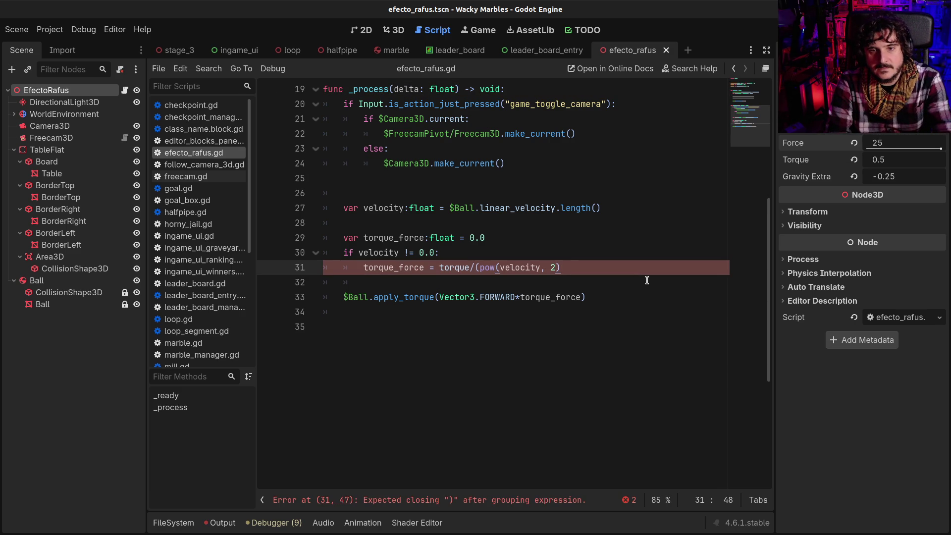
text())
key(F6)
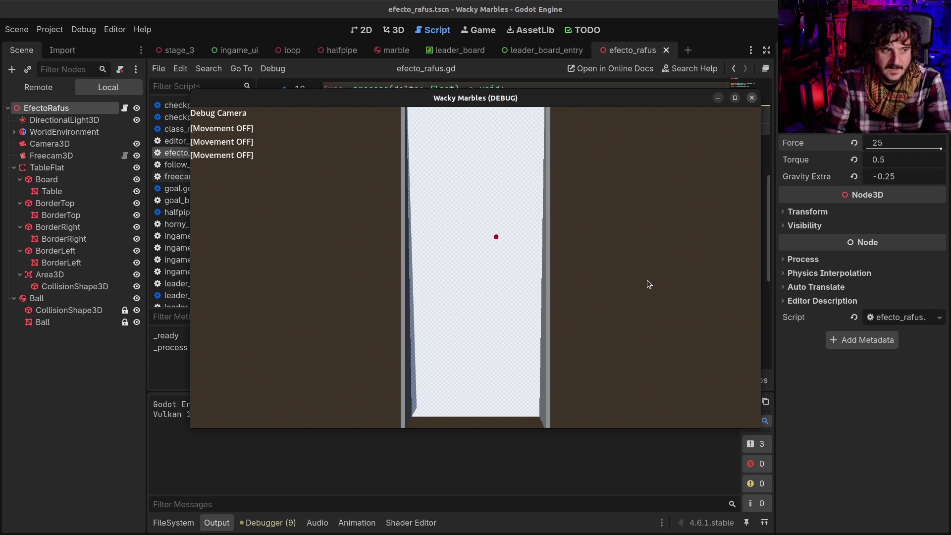
- Close the test game and revert line 31 to plain torque/velocity
click(752, 98)
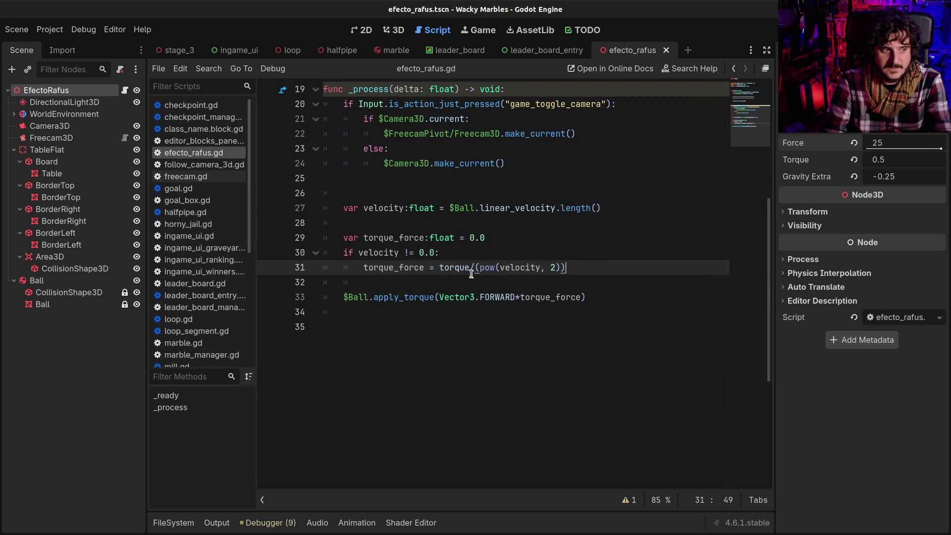
mouse_move(458, 268)
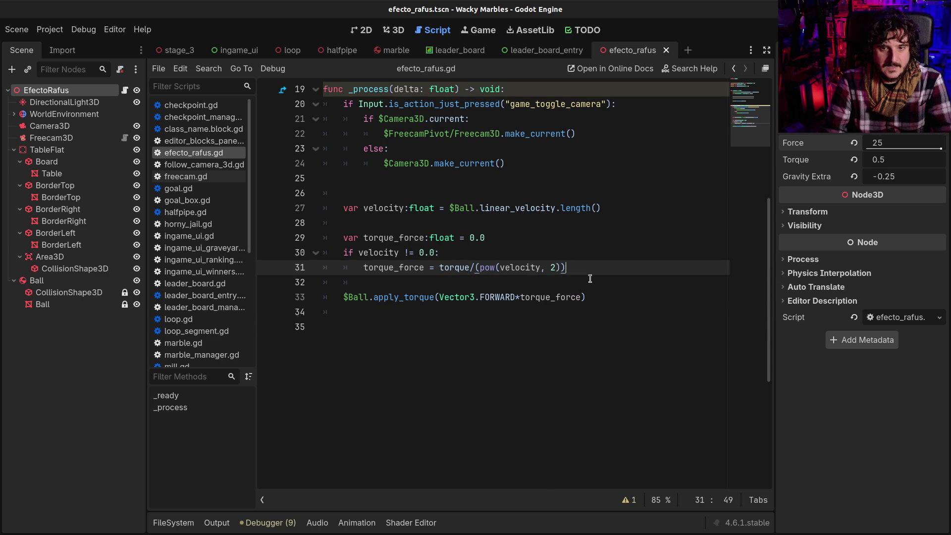
key(BackSpace)
key(BackSpace)
key(BackSpace)
key(ctrl+Left)
key(BackSpace)
key(BackSpace)
key(BackSpace)
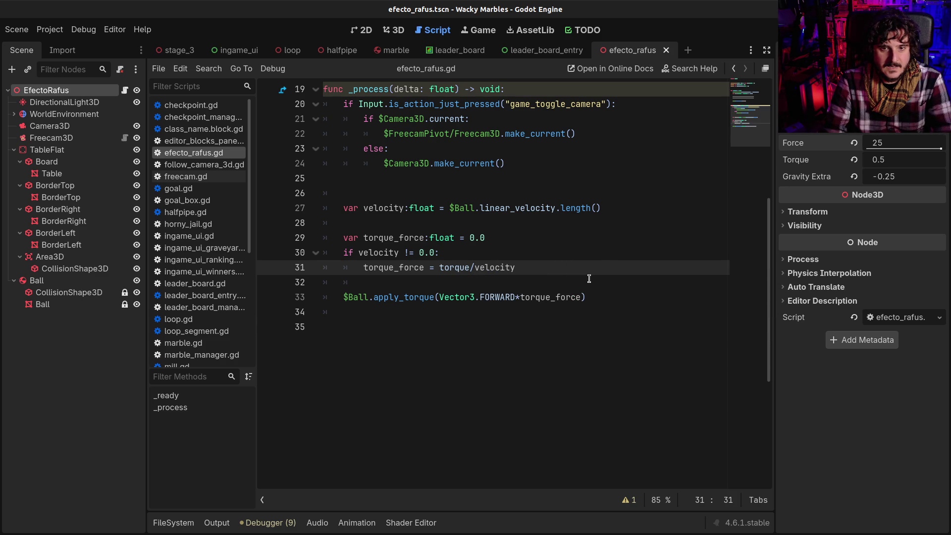
- Rerun the game with the original formula, then close it and return to the script
key(F6)
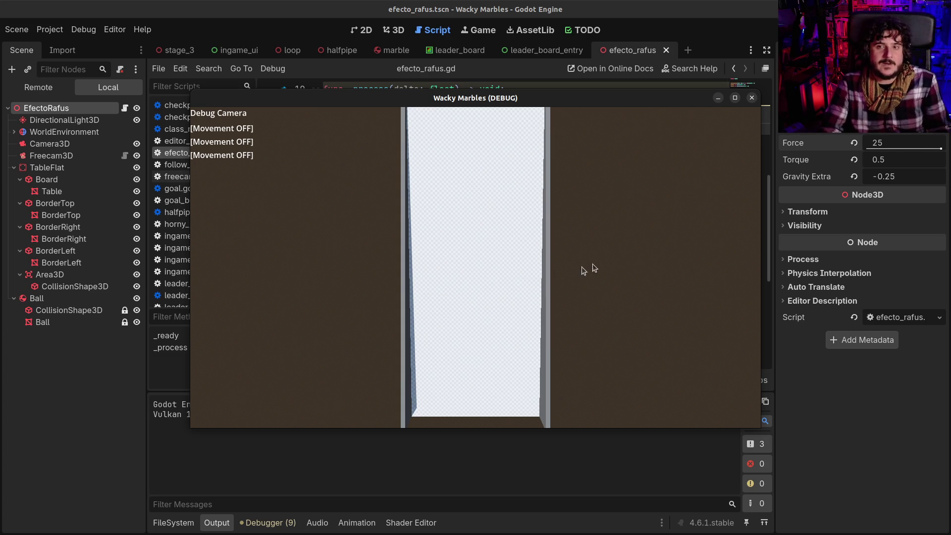
click(752, 98)
click(462, 306)
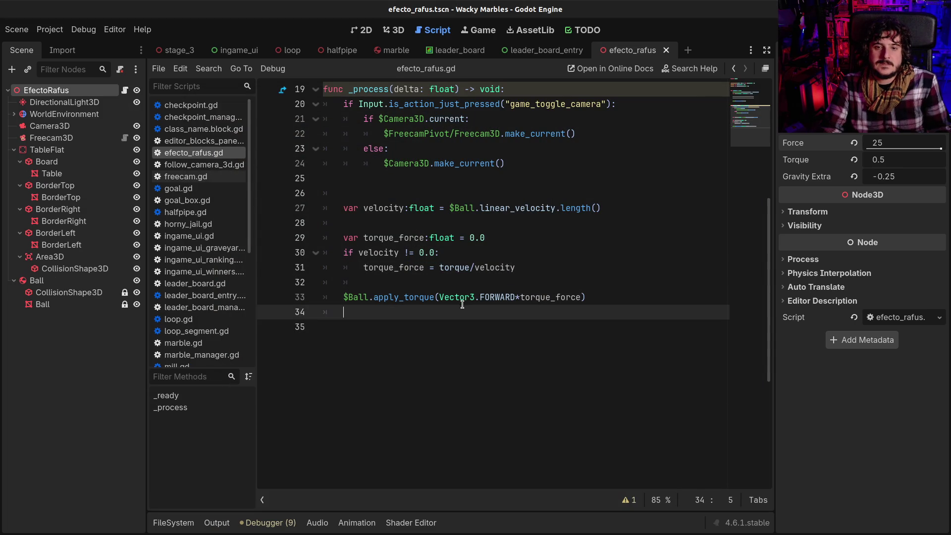
double_click(494, 268)
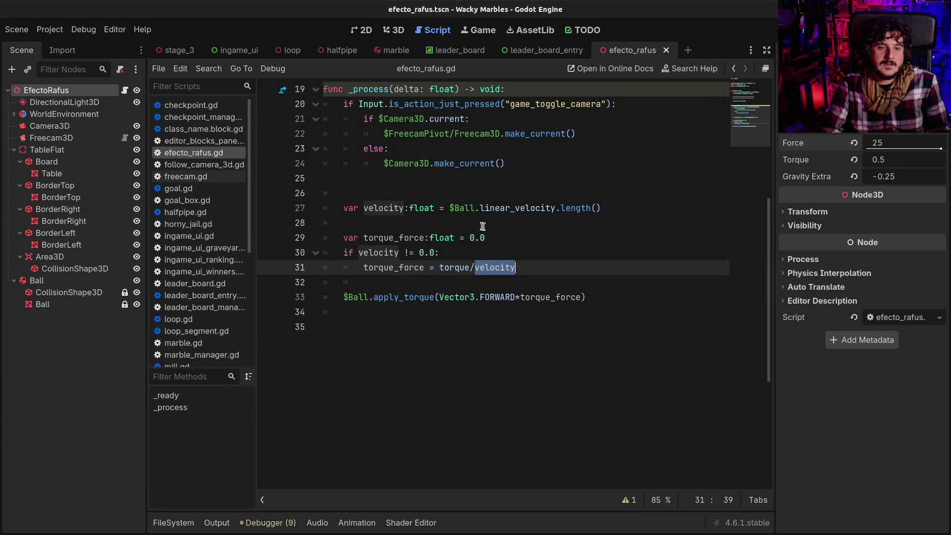
click(488, 251)
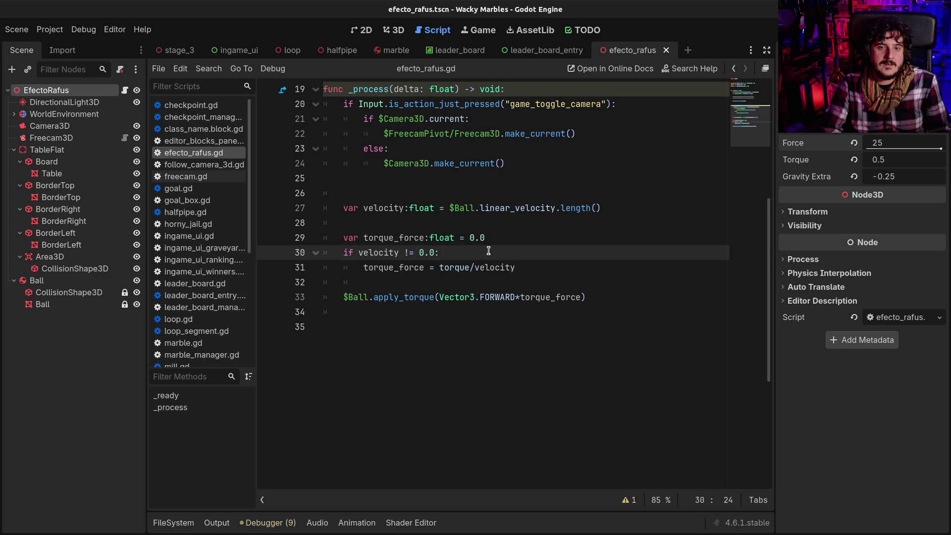
scroll(489, 251, up, 5)
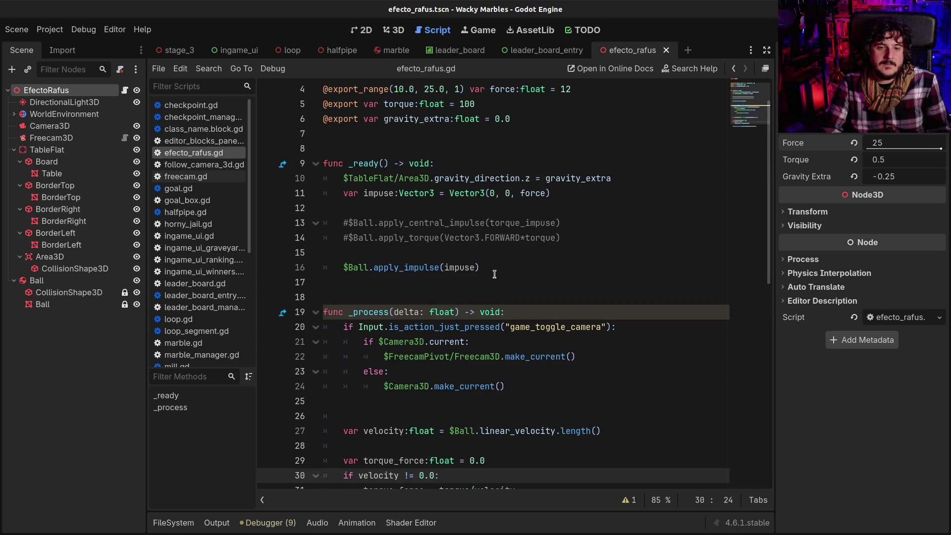
scroll(495, 274, down, 1)
scroll(495, 270, up, 2)
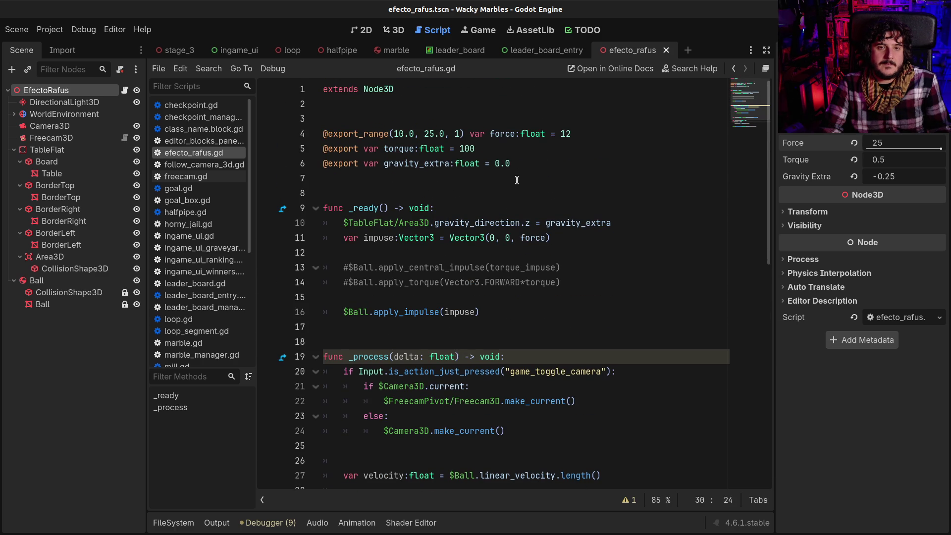
scroll(506, 287, down, 4)
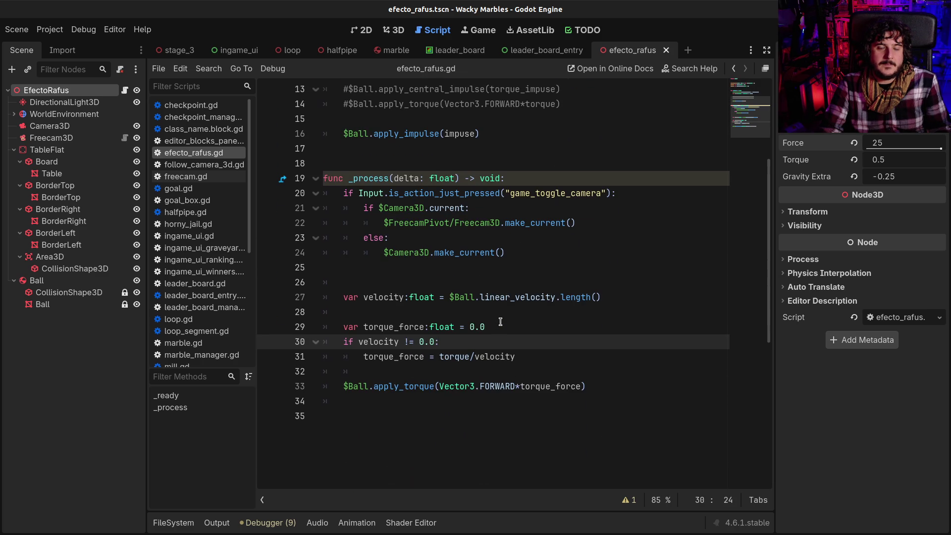
scroll(500, 320, up, 2)
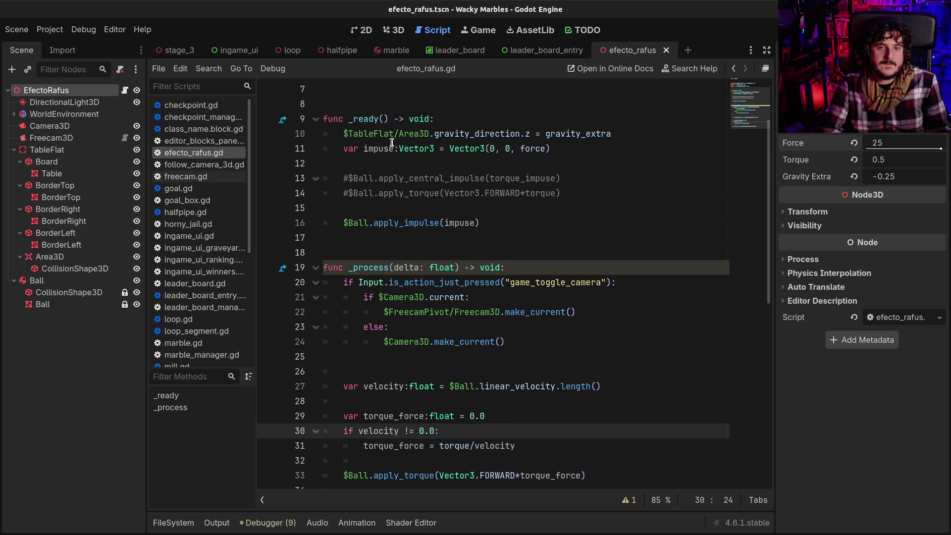
drag(382, 223, 477, 223)
click(473, 222)
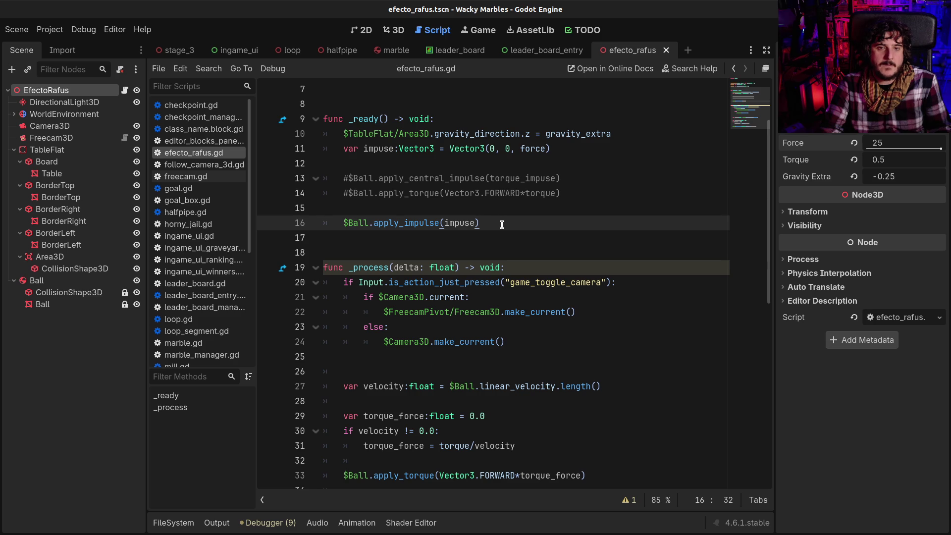
scroll(502, 224, down, 1)
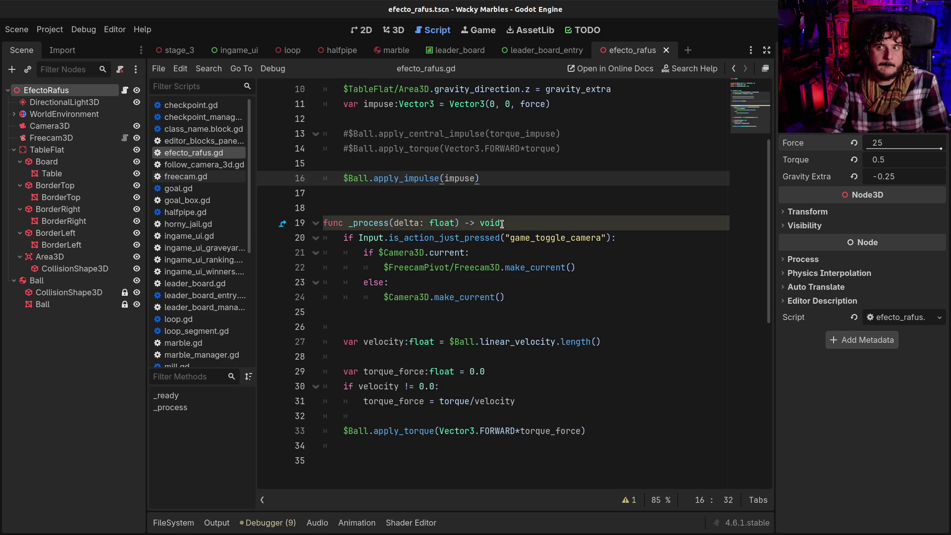
click(400, 224)
scroll(401, 227, up, 2)
scroll(416, 262, down, 3)
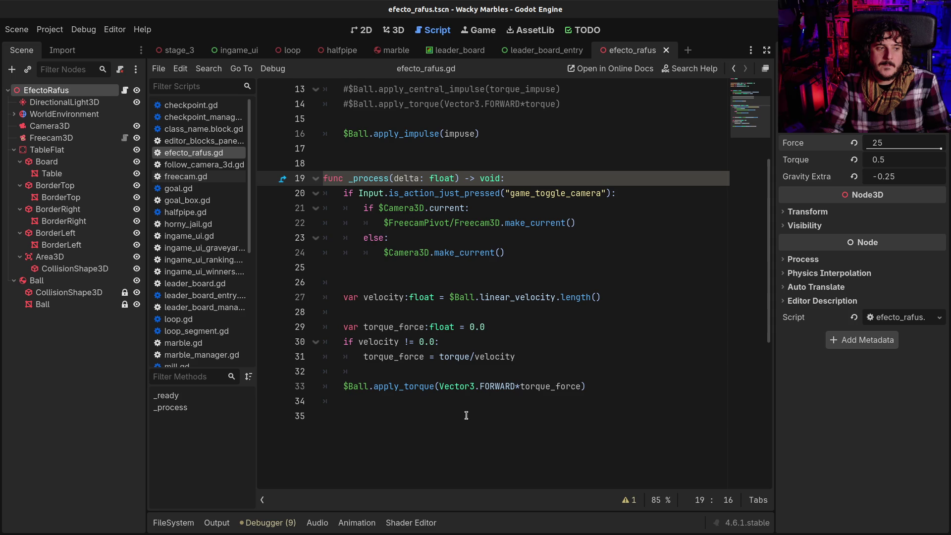
scroll(462, 401, up, 3)
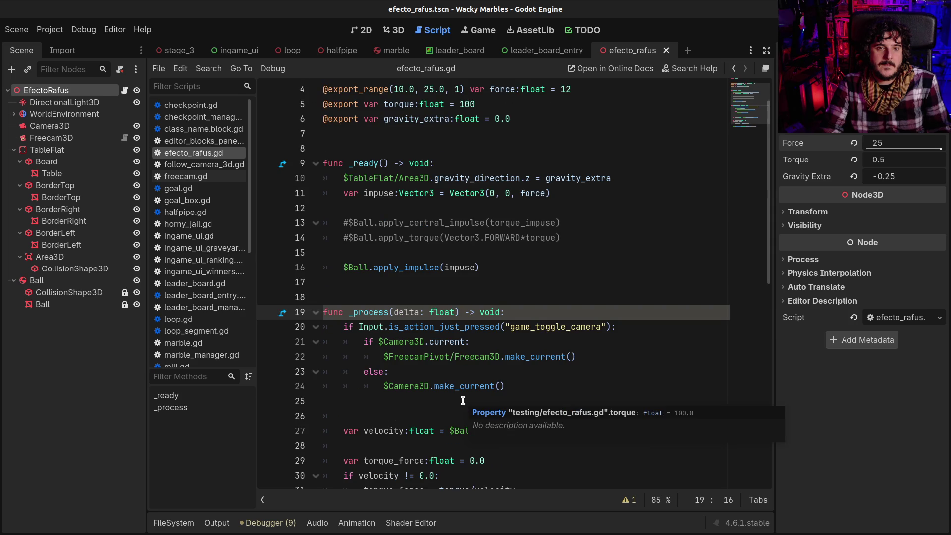
click(386, 193)
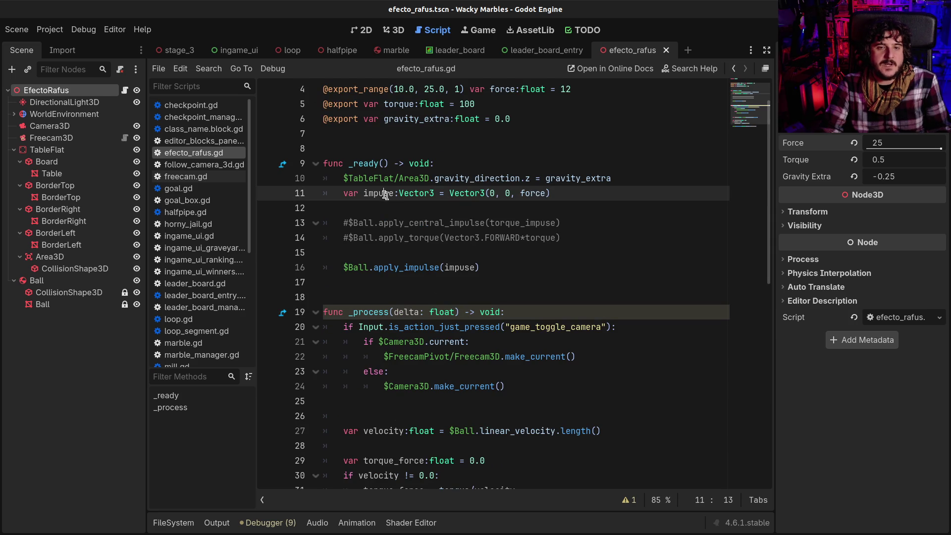
text(l)
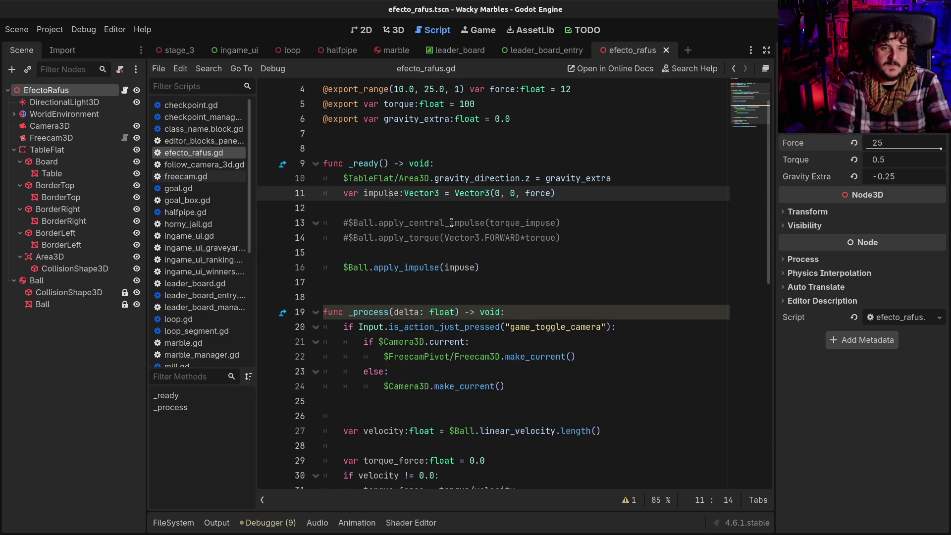
- Replace the misspelled 'impuse' on line 16 with 'impulse' copied from line 11, and save
double_click(380, 193)
key(ctrl+c)
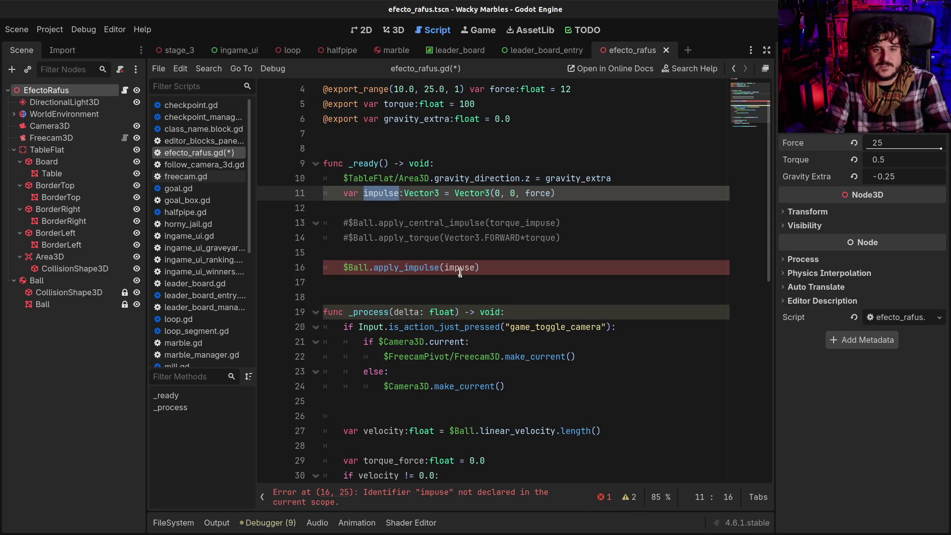
double_click(460, 267)
key(ctrl+v)
key(ctrl+s)
click(455, 268)
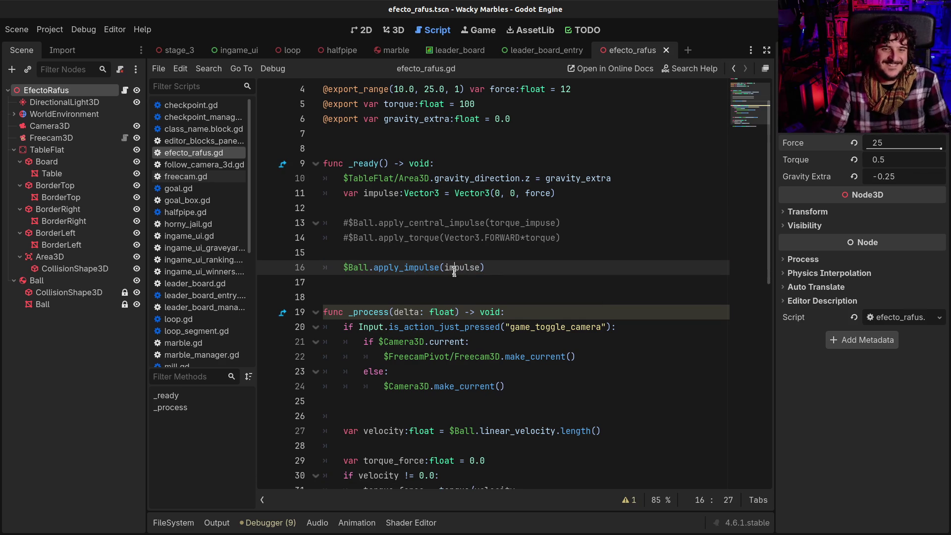
click(472, 297)
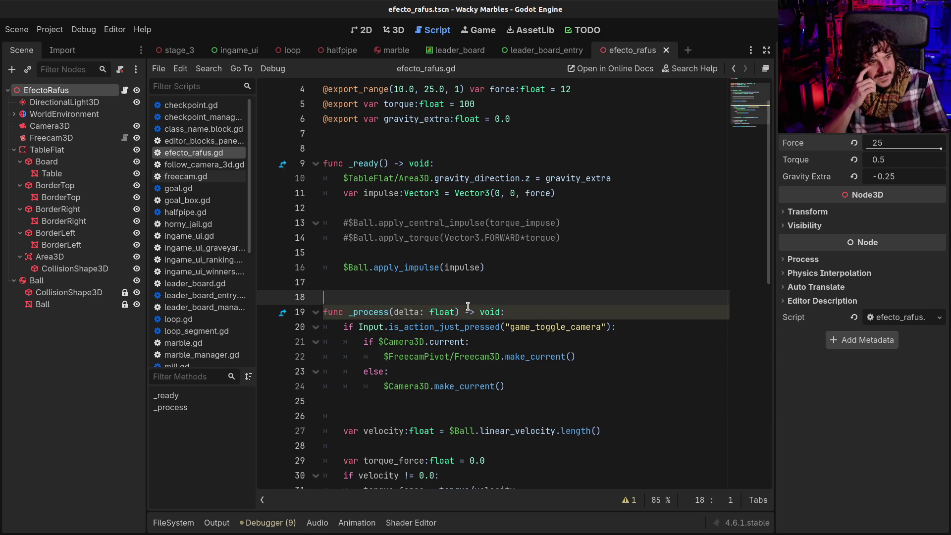
scroll(469, 306, down, 4)
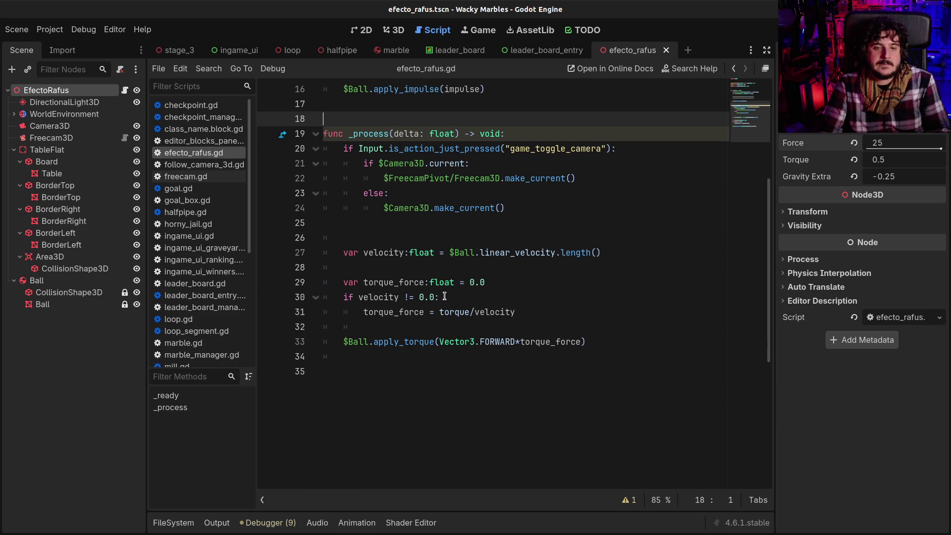
- Append 'and $Ball.linear_velocity.z > 0' to line 30's condition, save, and run the game
click(558, 303)
key(Left)
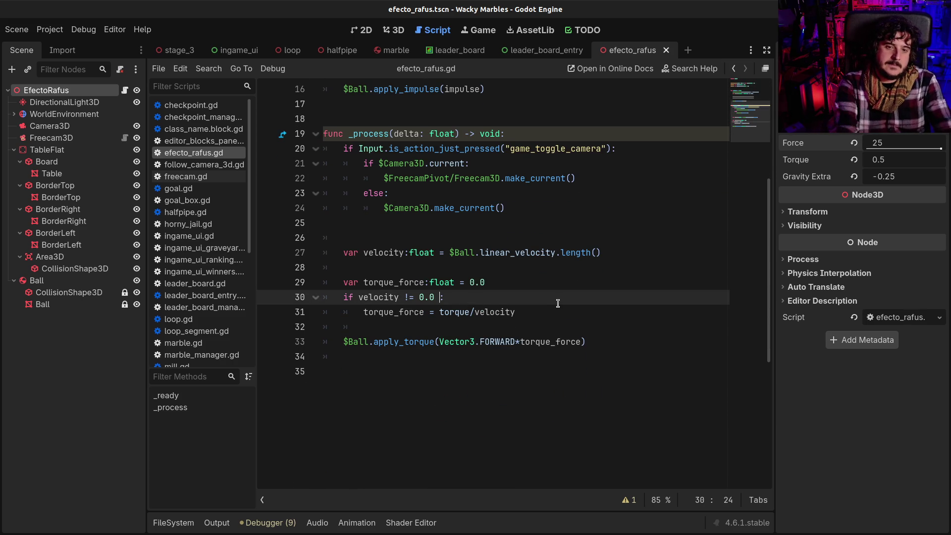
text(and)
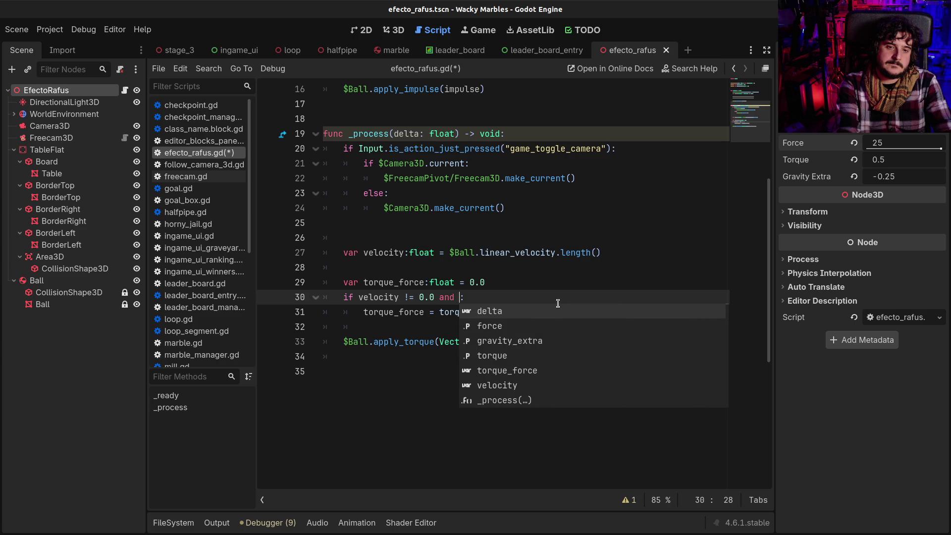
text( $Bal)
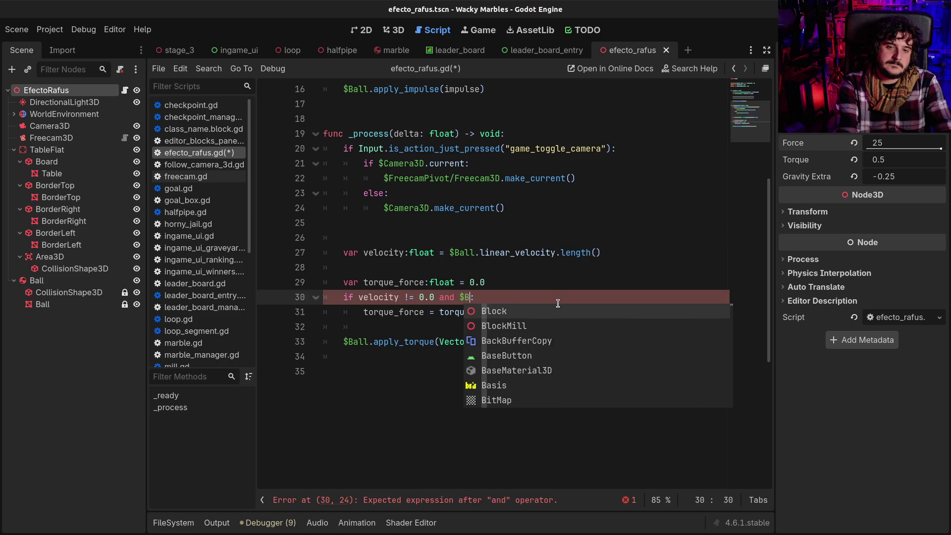
text(l.line)
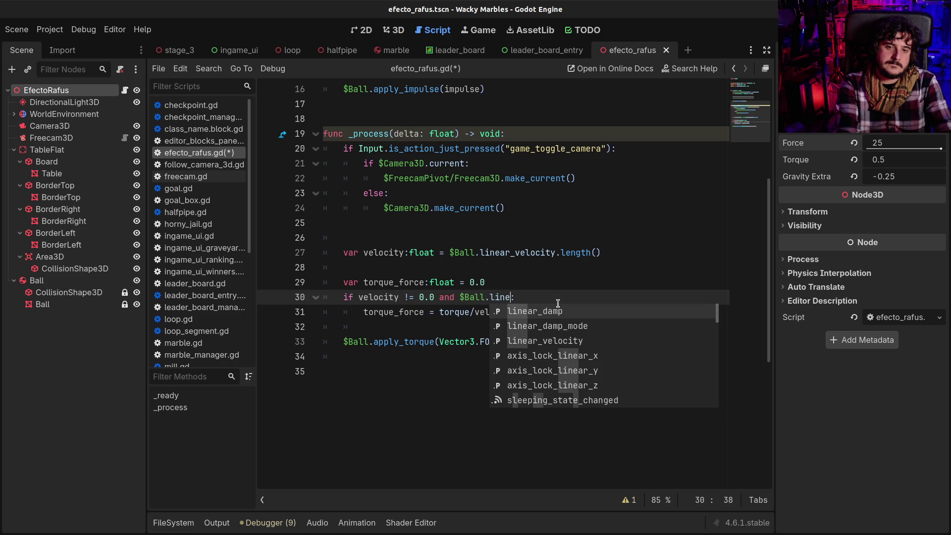
text(ar_velocity.)
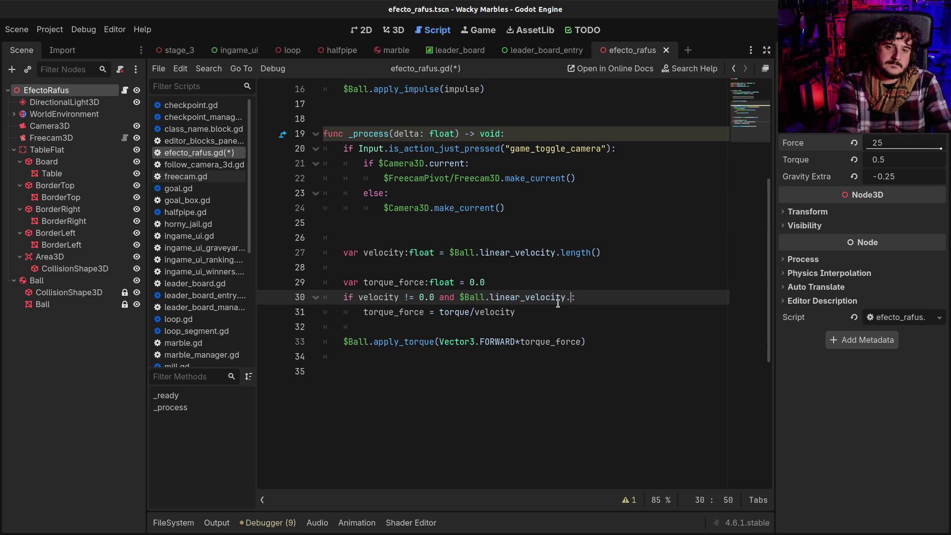
text(l)
key(BackSpace)
text(z > )
text(0)
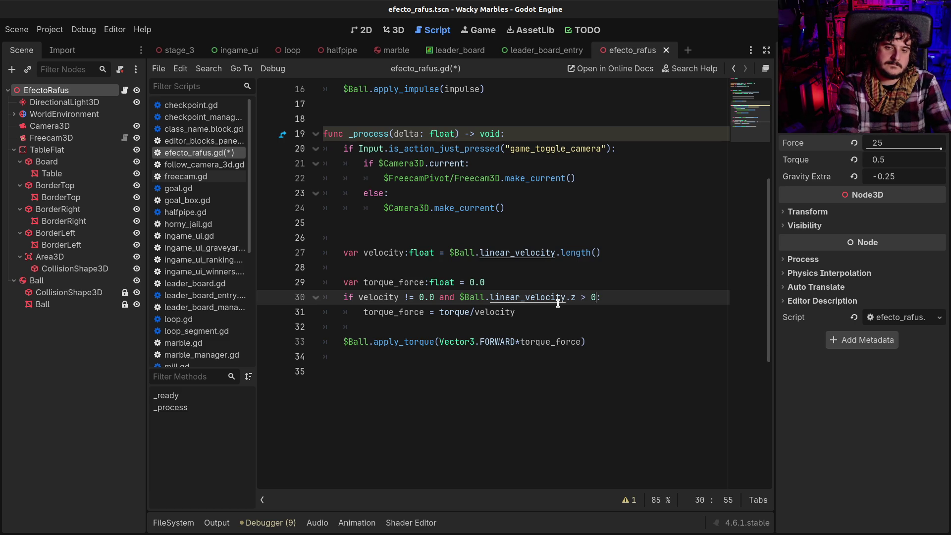
key(ctrl+s)
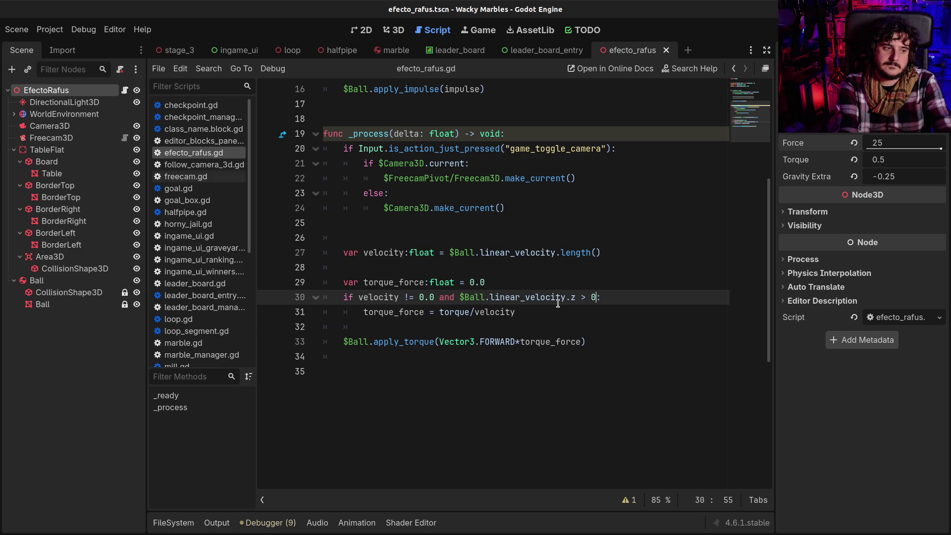
key(F6)
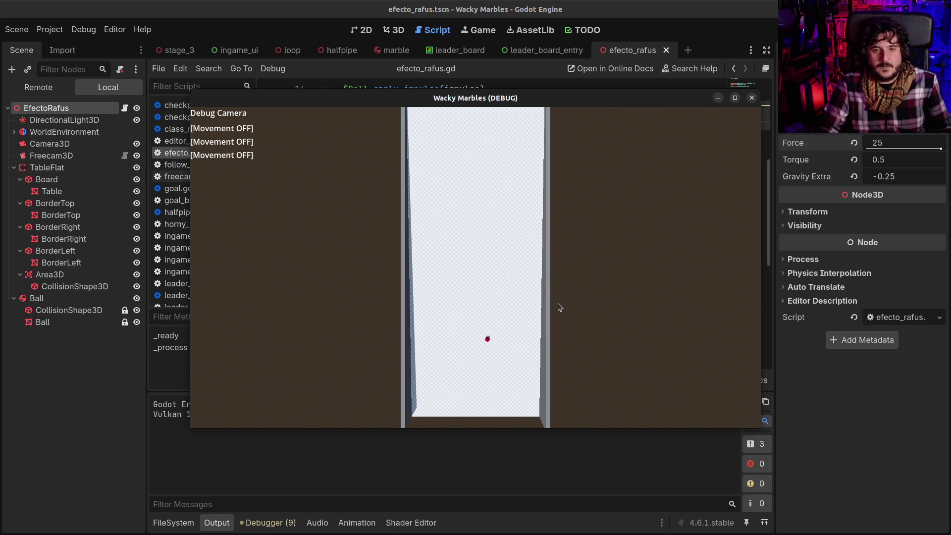
- Close the Wacky Marbles test window after watching the run
click(754, 97)
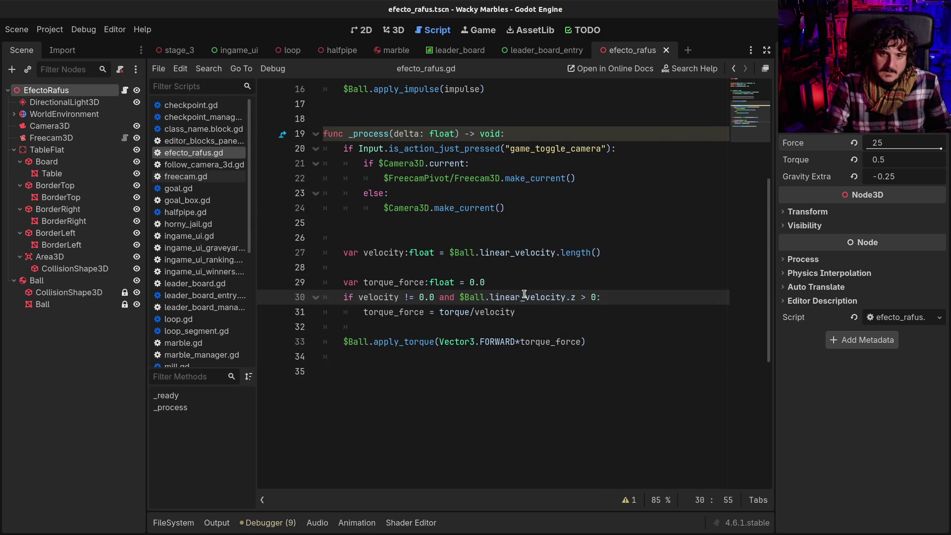
- Insert print($Ball.linear_velocity.z) on a new line above the line 30 condition
click(463, 296)
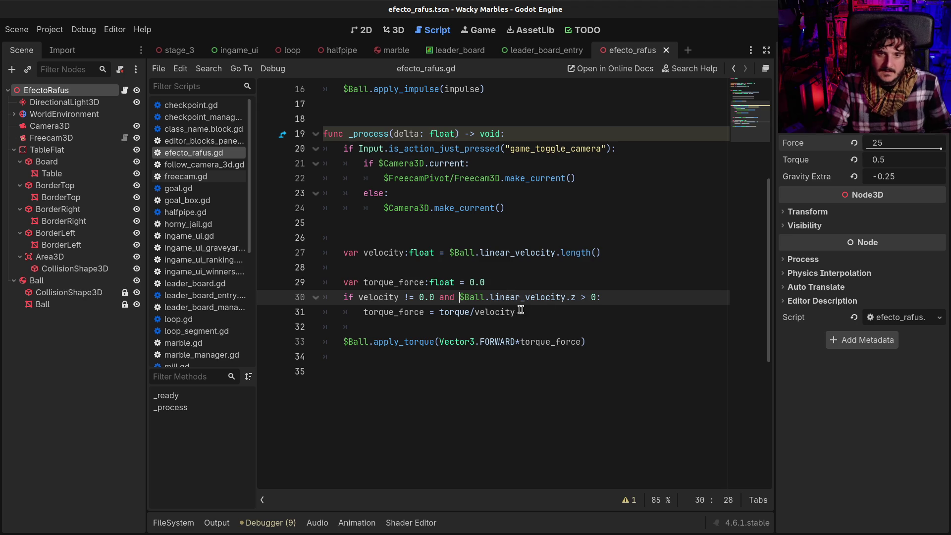
shift+click(580, 297)
key(Home)
key(Return)
key(Up)
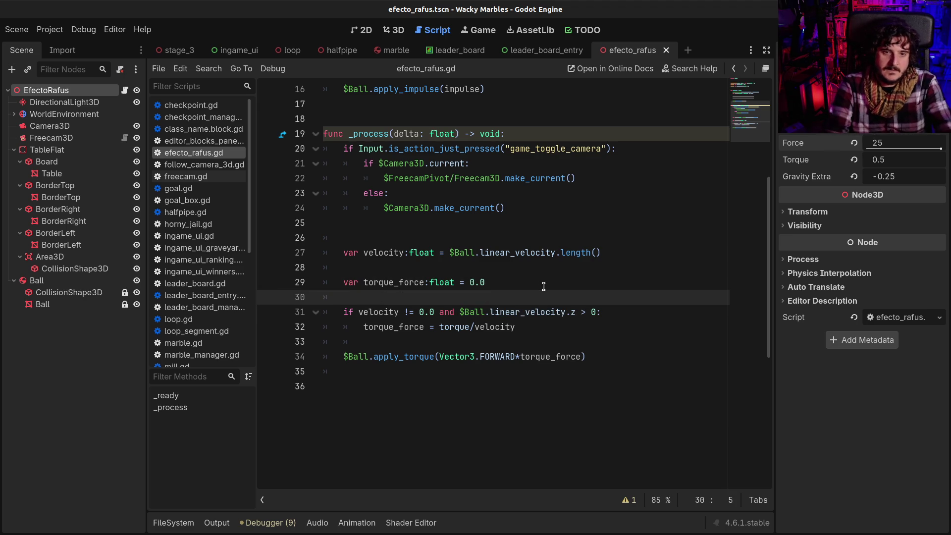
text(print()
text($Ball.linear_velocity.z)
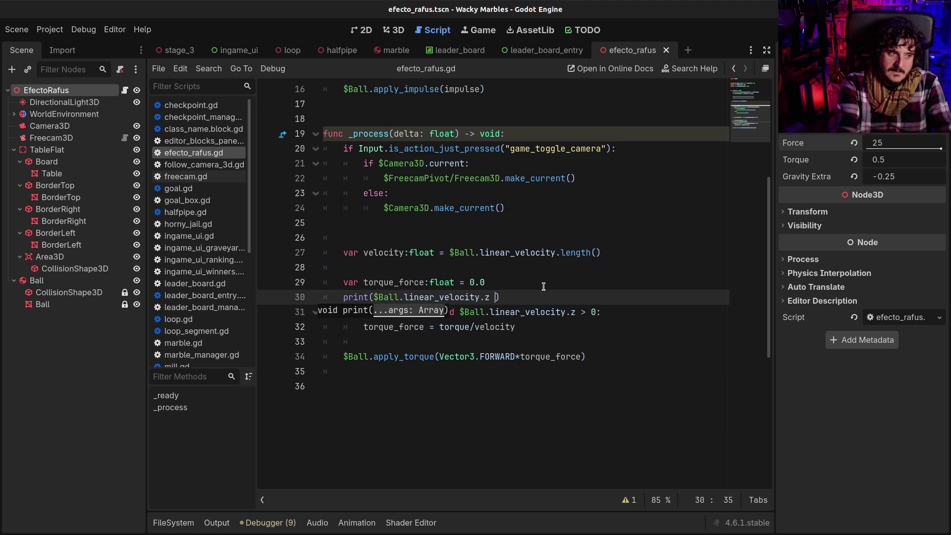
key(BackSpace)
- Run the game to log the z velocities in Output, then close it
key(F6)
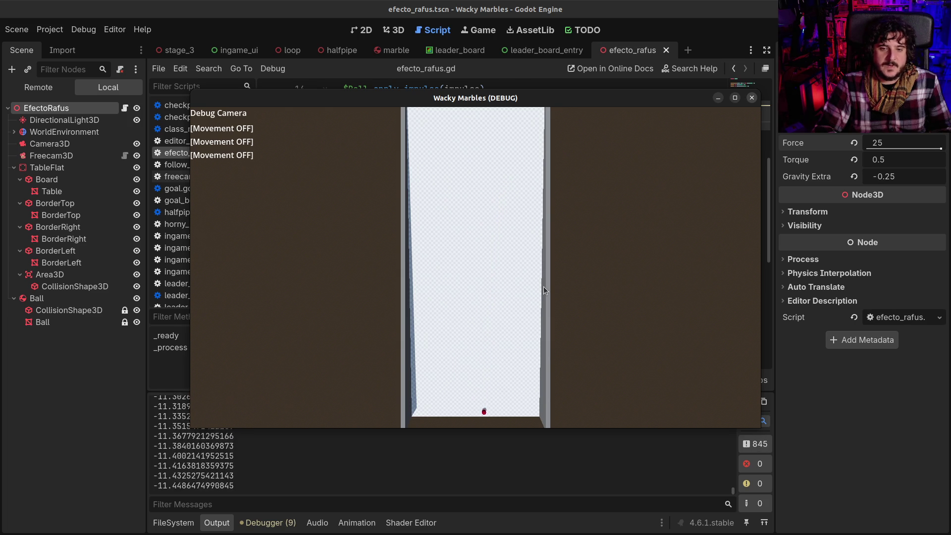
click(752, 98)
click(468, 327)
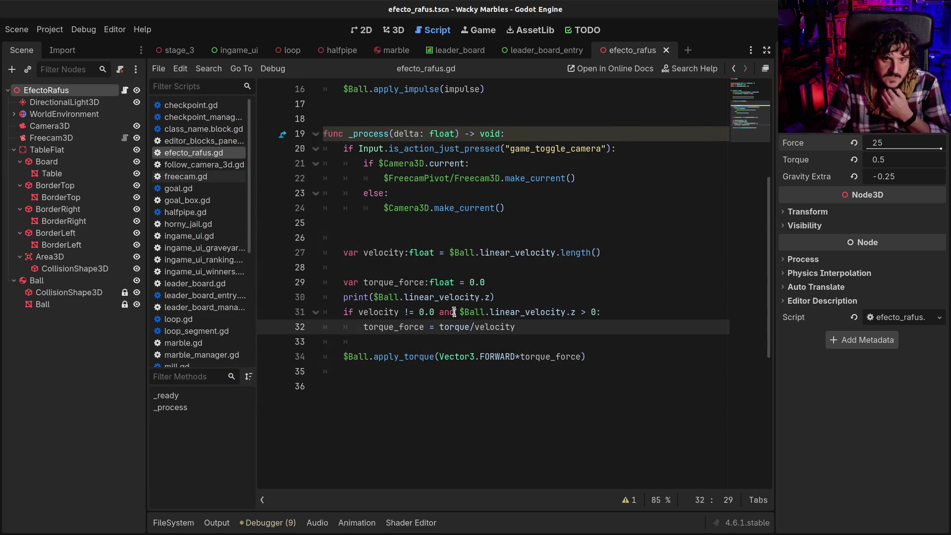
click(507, 296)
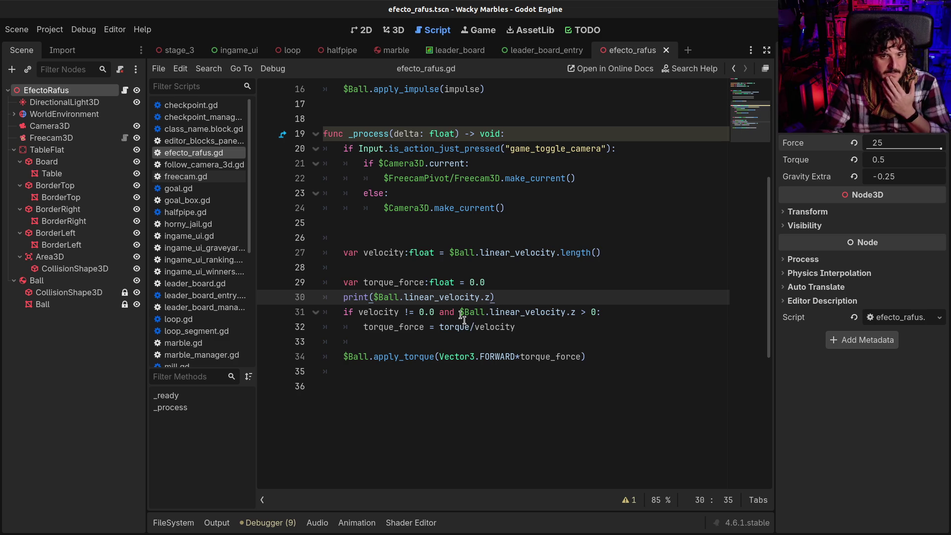
drag(393, 297, 497, 297)
click(502, 297)
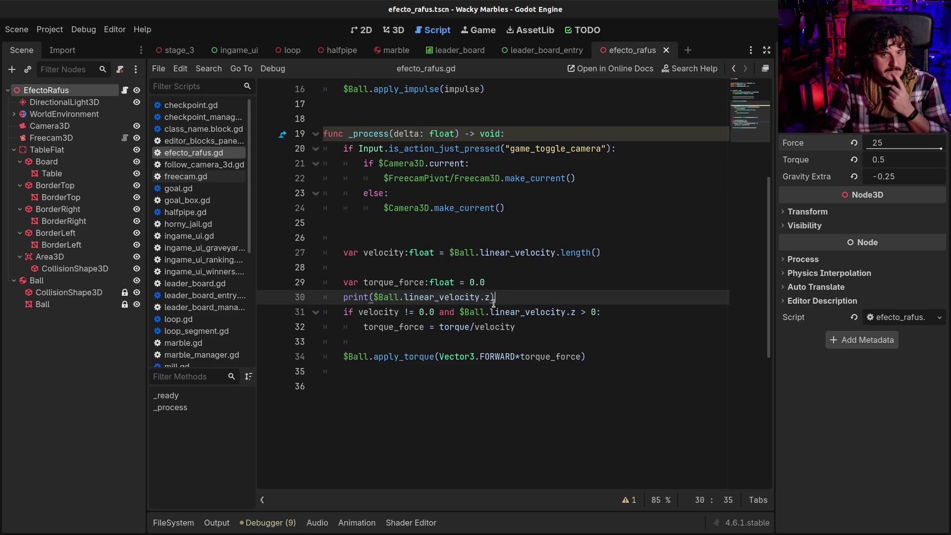
click(214, 522)
drag(219, 436, 140, 421)
click(217, 524)
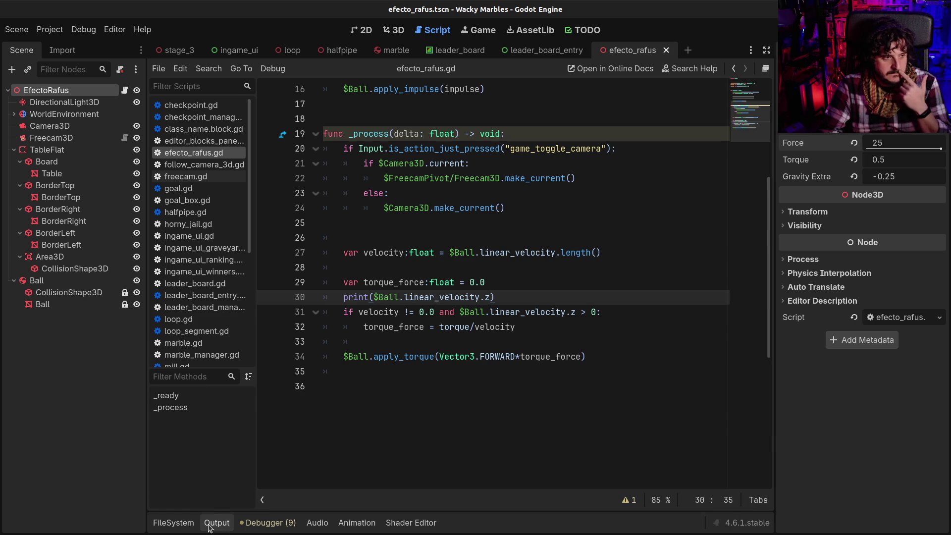
click(644, 358)
click(693, 369)
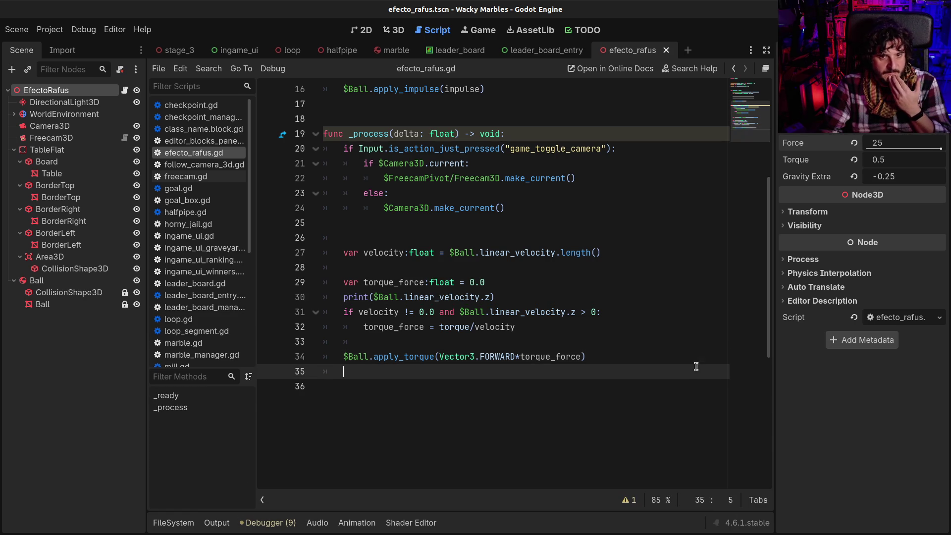
click(496, 355)
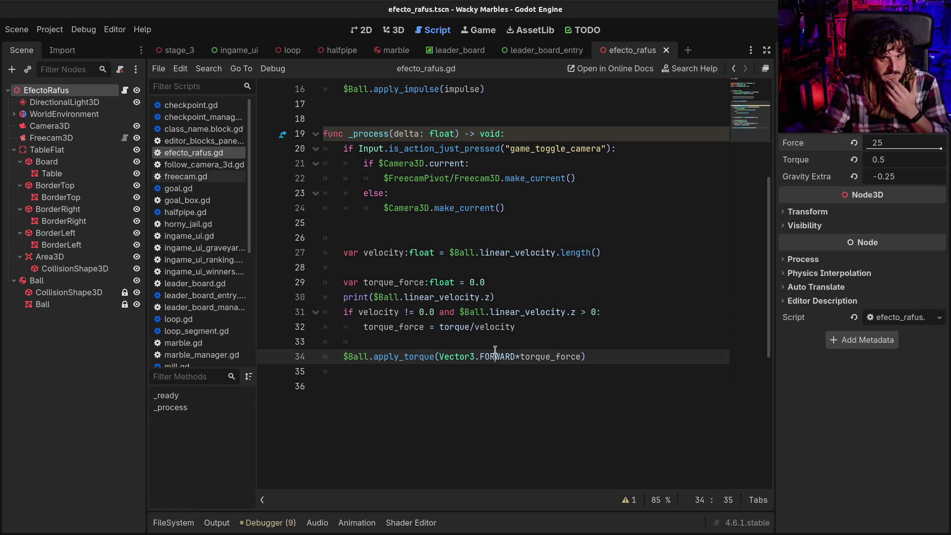
click(516, 327)
click(516, 312)
key(End)
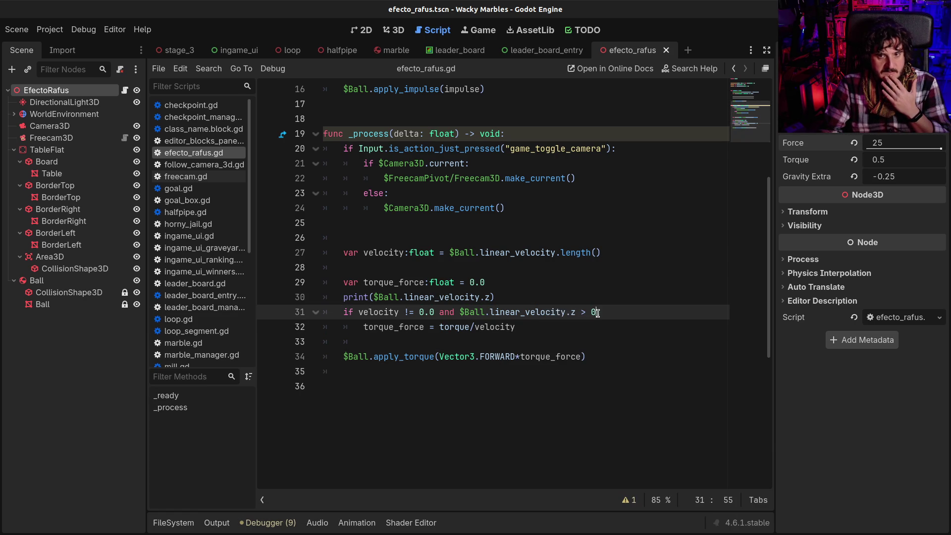
text(:)
drag(384, 312, 430, 308)
click(439, 312)
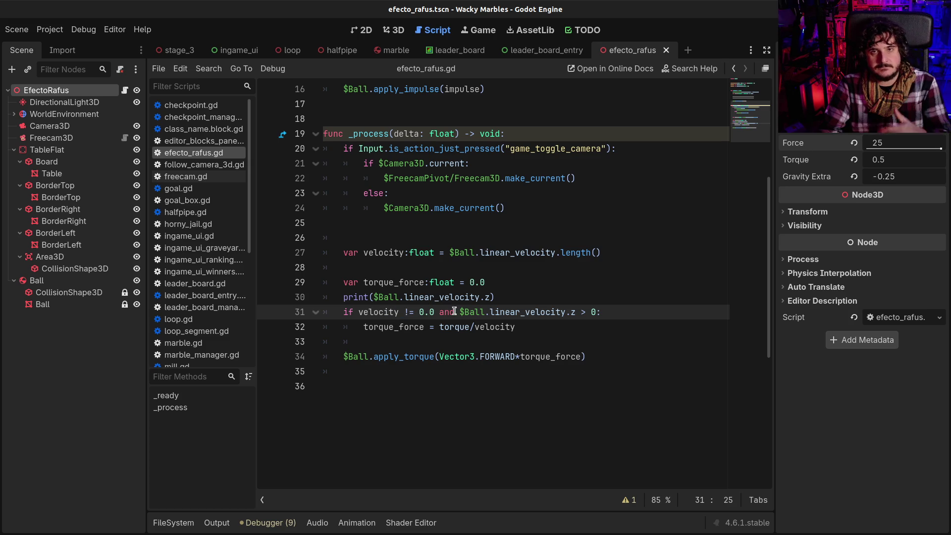
double_click(447, 312)
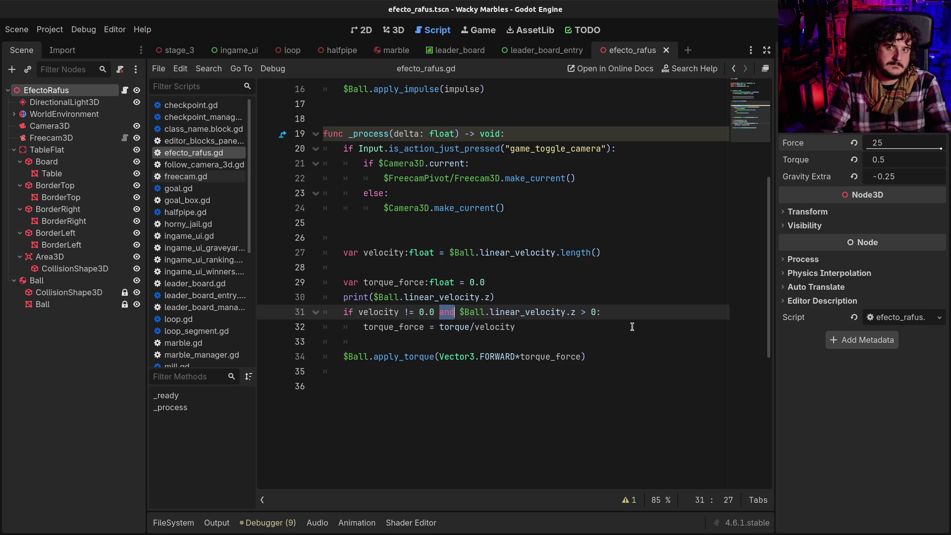
click(633, 327)
drag(401, 312, 495, 312)
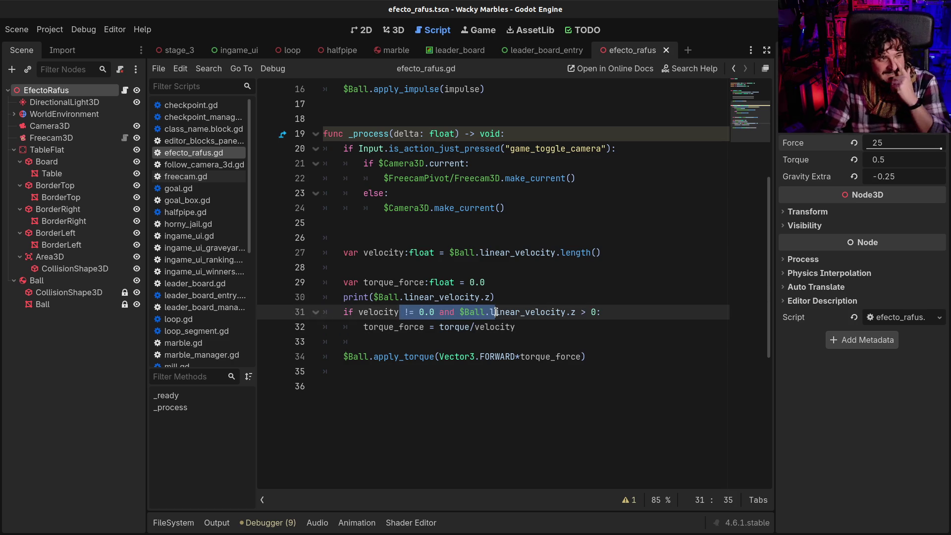